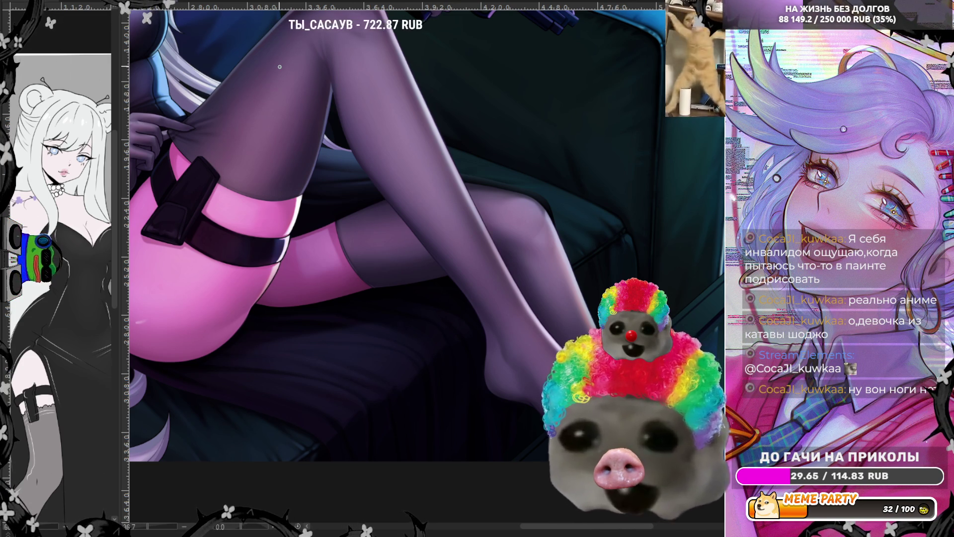
# - Zoom out from the foot close-up until the woman lounging on the couch fits the window
pyautogui.scroll(-3, 280, 67)
pyautogui.scroll(5, 348, 248)
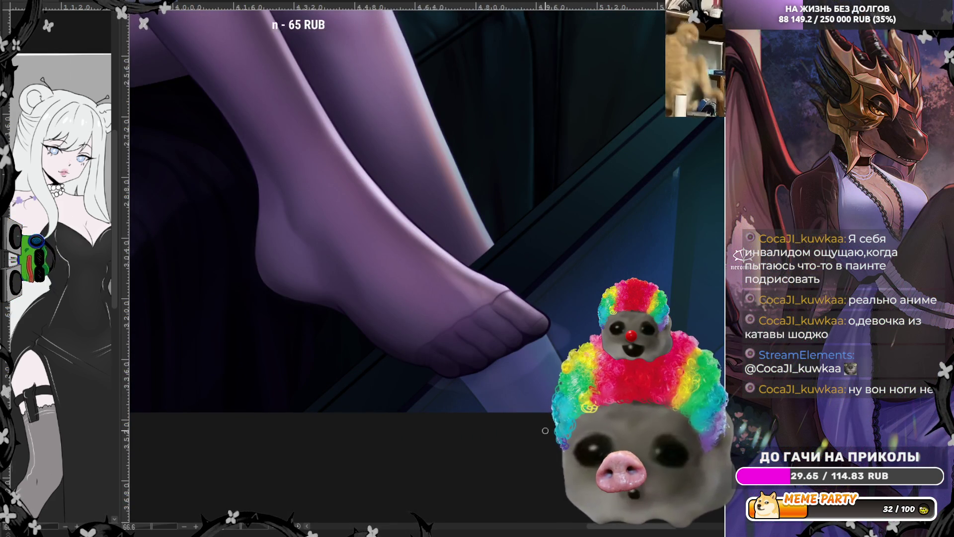
pyautogui.scroll(-2, 516, 360)
pyautogui.scroll(-4, 516, 361)
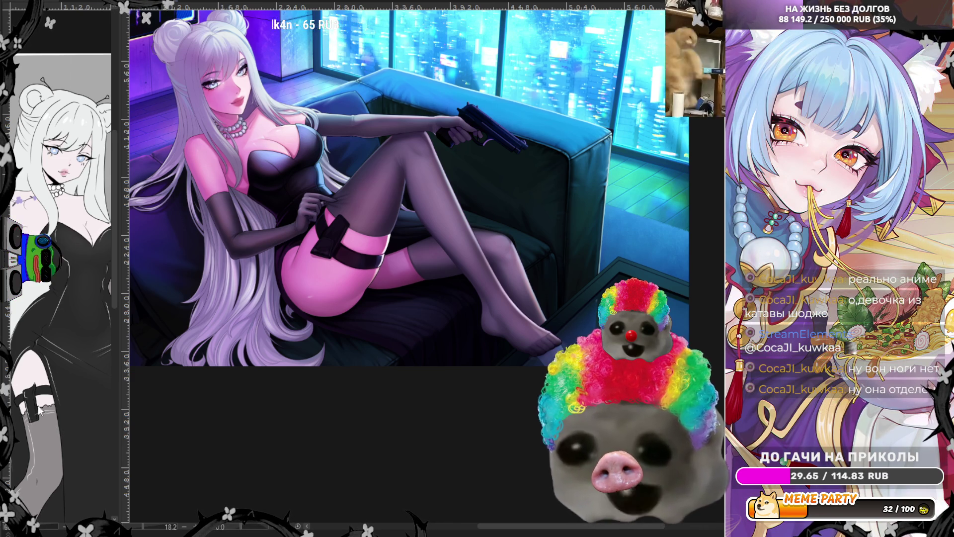
# - Zoom in close on the woman's stockinged thighs and the strapped thigh holster belt
pyautogui.scroll(-3, 310, 268)
pyautogui.scroll(2, 310, 269)
pyautogui.scroll(2, 310, 269)
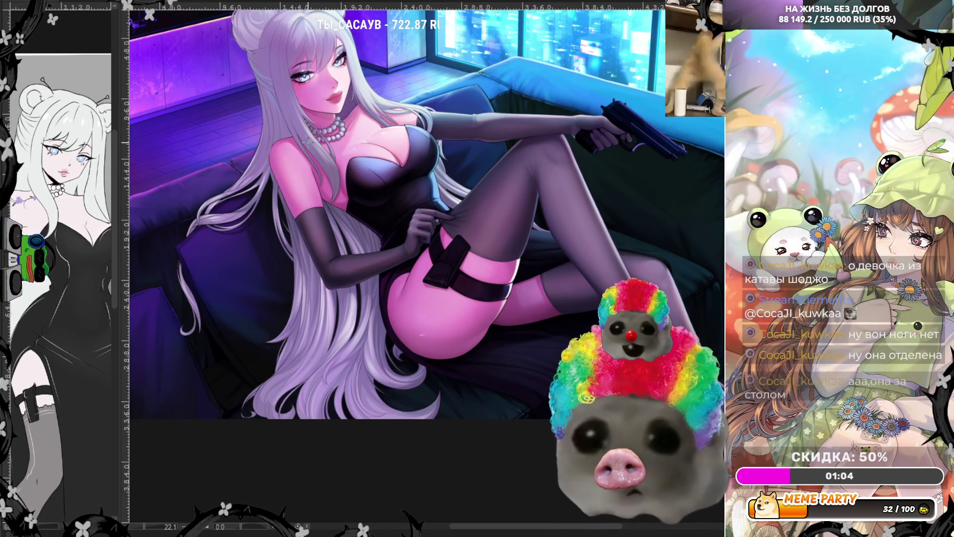
pyautogui.scroll(-2, 307, 142)
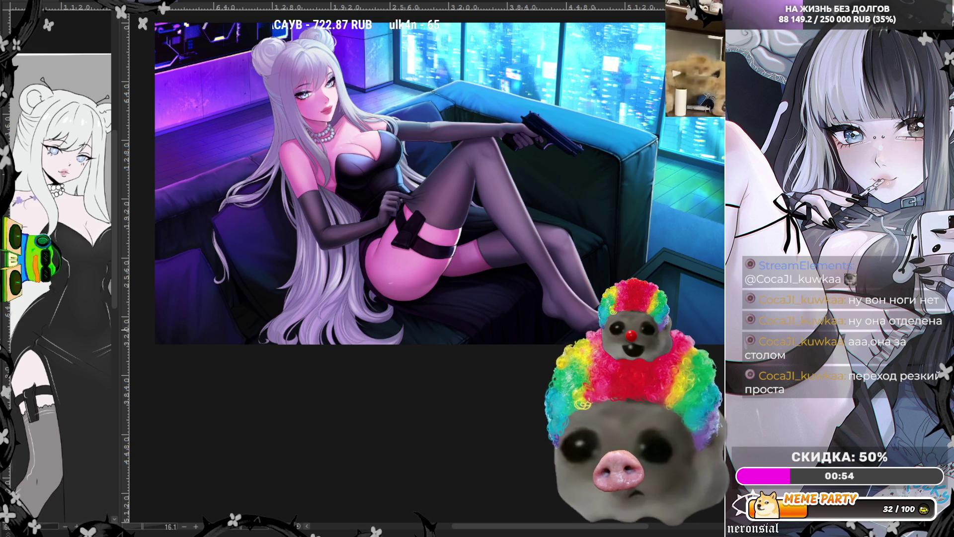
pyautogui.scroll(2, 594, 275)
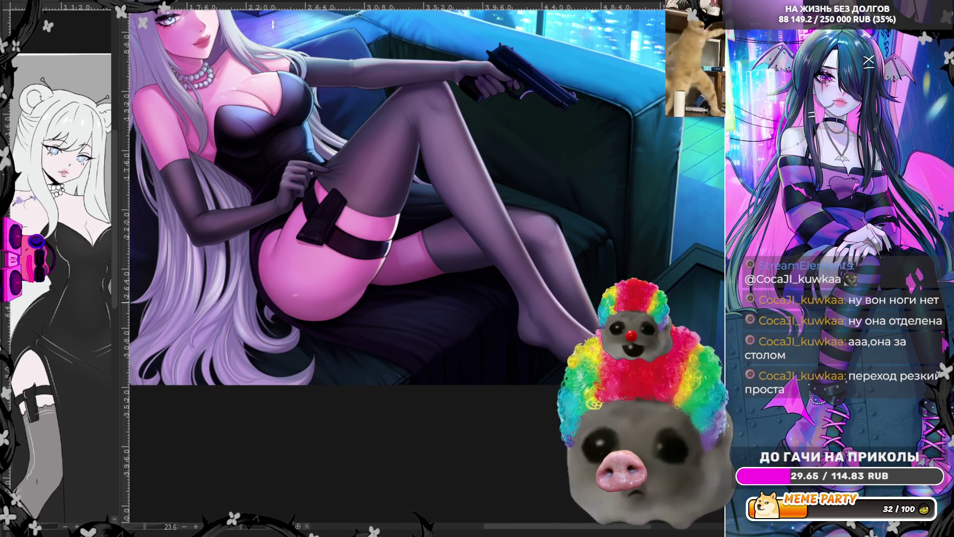
pyautogui.scroll(-1, 398, 199)
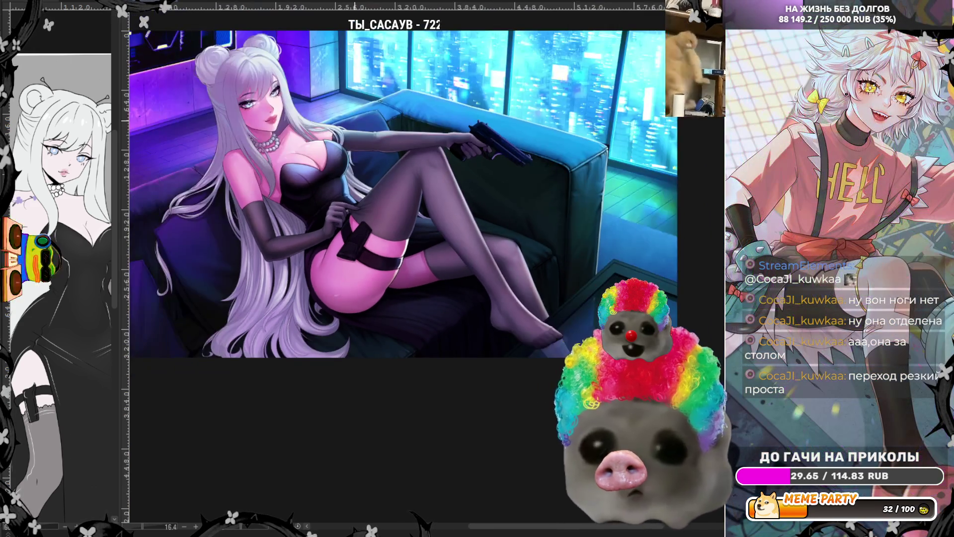
pyautogui.scroll(2, 239, 126)
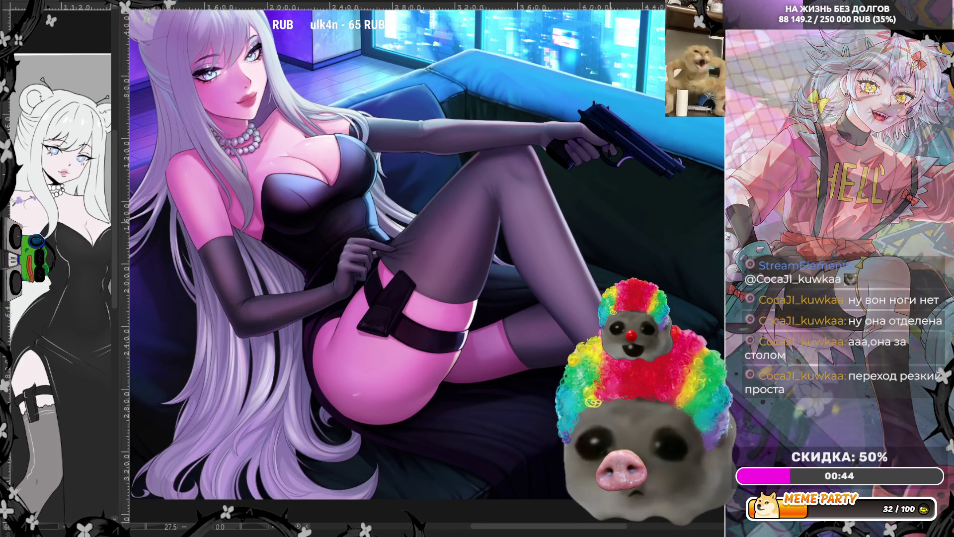
pyautogui.scroll(3, 596, 238)
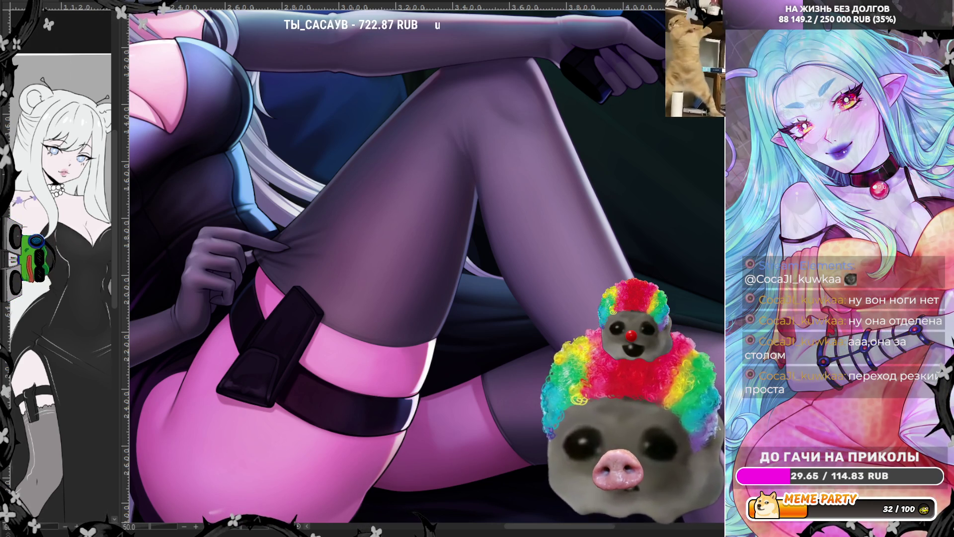
# - Lasso a freehand selection around the stockinged thigh, then zoom in on the leg
pyautogui.moveTo(450, 288)
pyautogui.mouseDown()
pyautogui.moveTo(533, 279)
pyautogui.moveTo(501, 285)
pyautogui.moveTo(552, 308)
pyautogui.mouseUp()
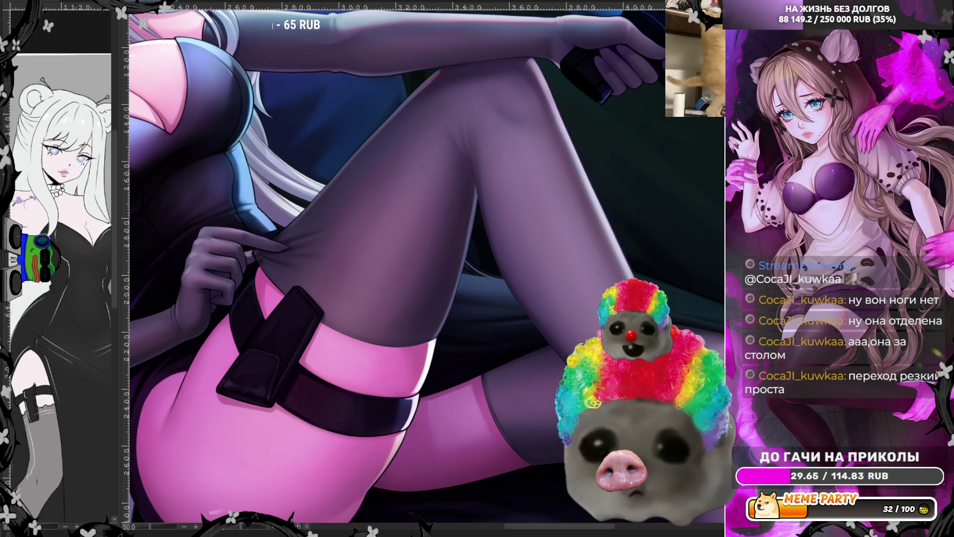
pyautogui.moveTo(458, 306)
pyautogui.mouseDown()
pyautogui.moveTo(457, 268)
pyautogui.moveTo(561, 285)
pyautogui.mouseUp()
pyautogui.scroll(3, 471, 266)
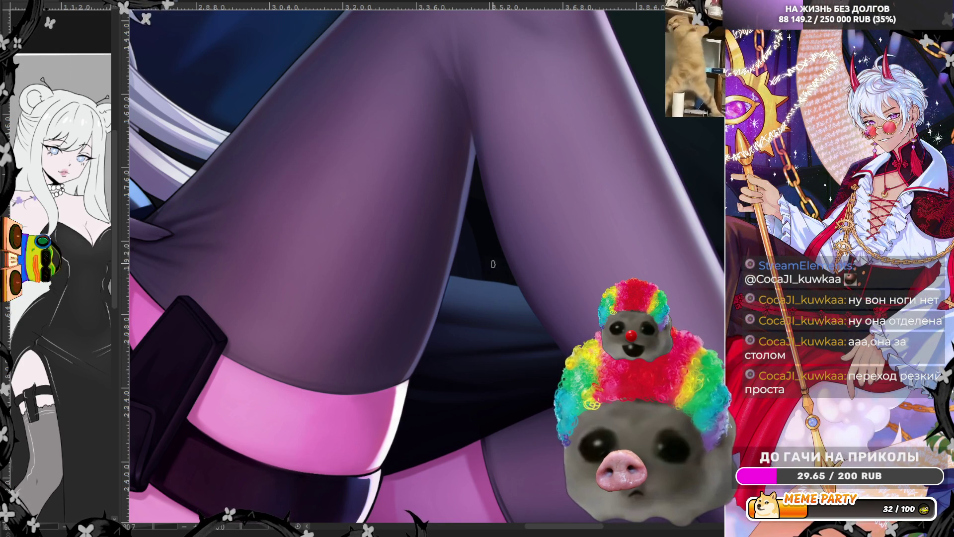
# - Flip the canvas horizontally and zoom in on the gloved arm along the sofa back
pyautogui.scroll(-5, 483, 283)
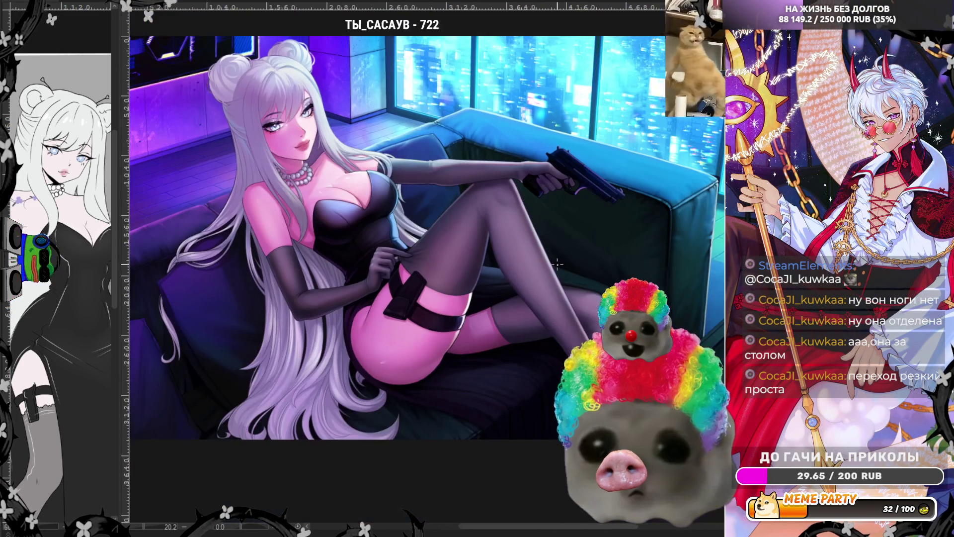
pyautogui.scroll(1, 484, 282)
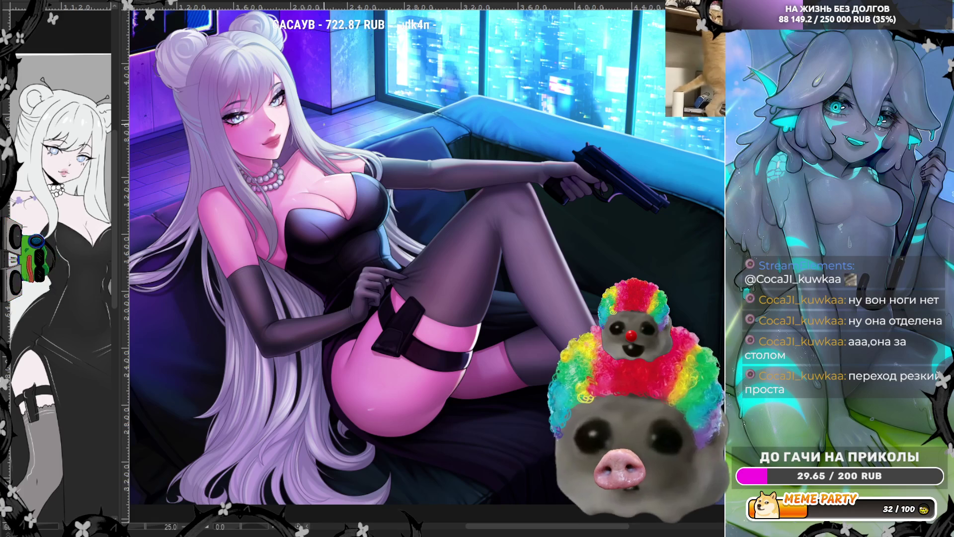
pyautogui.press('m')
pyautogui.scroll(-2, 436, 228)
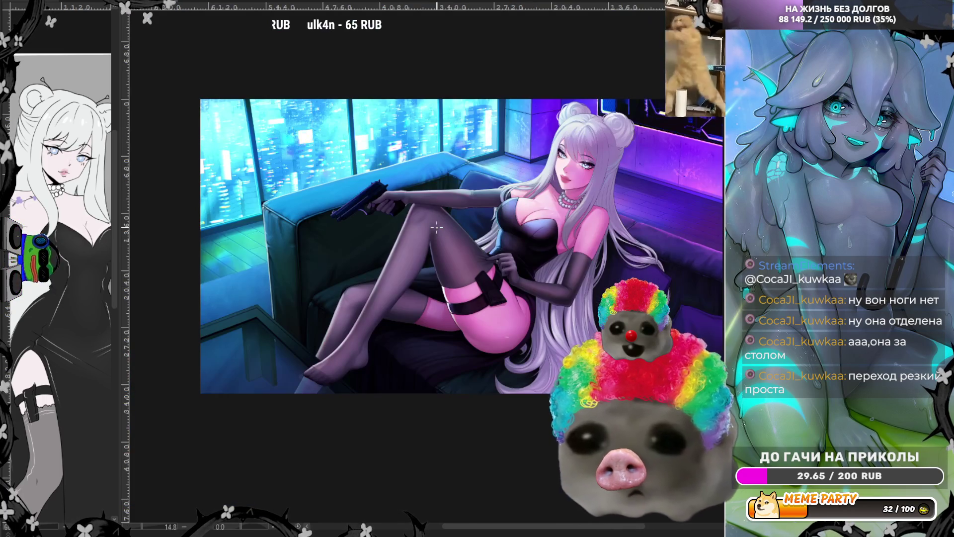
pyautogui.scroll(1, 443, 163)
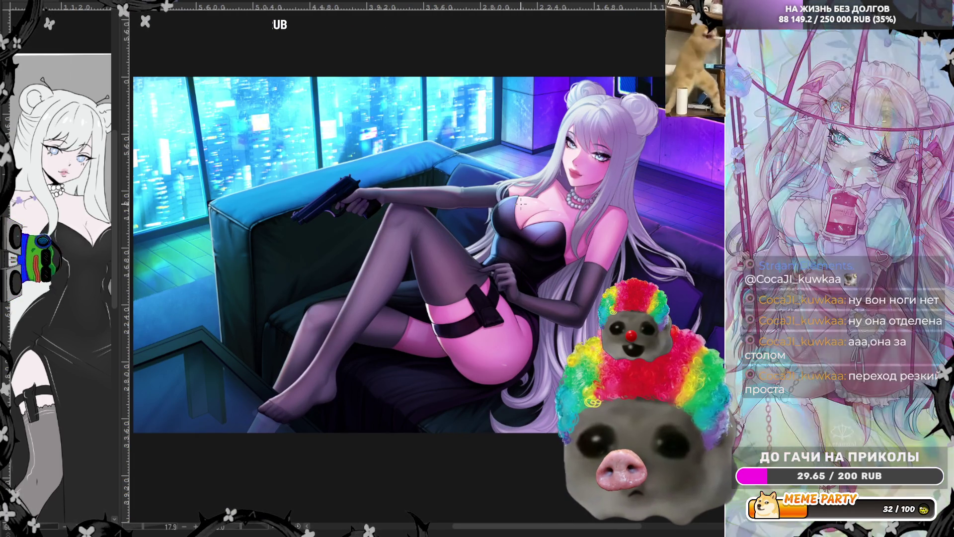
pyautogui.scroll(2, 442, 163)
pyautogui.scroll(3, 443, 163)
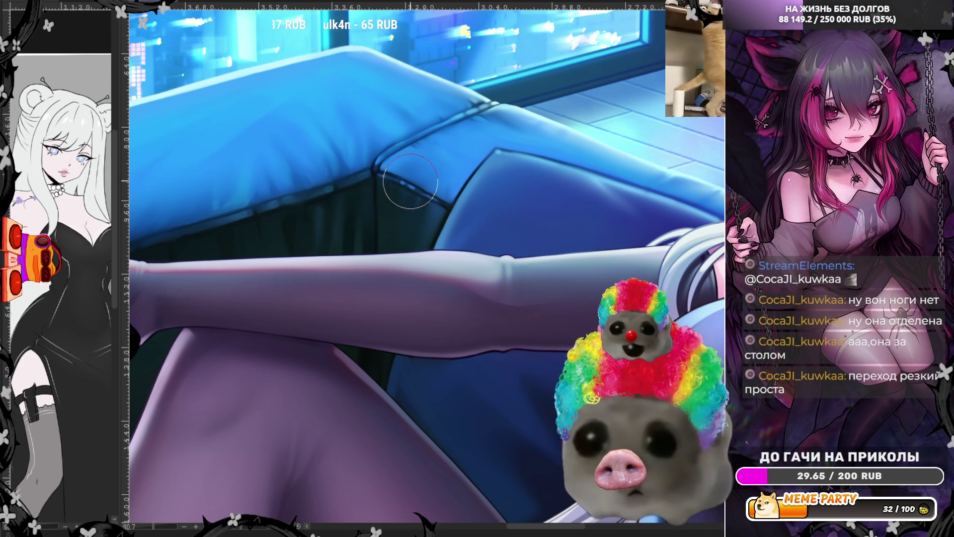
# - Enlarge the brush with ] and zoom out to see the whole flipped illustration
pyautogui.press(']')
pyautogui.press(']')
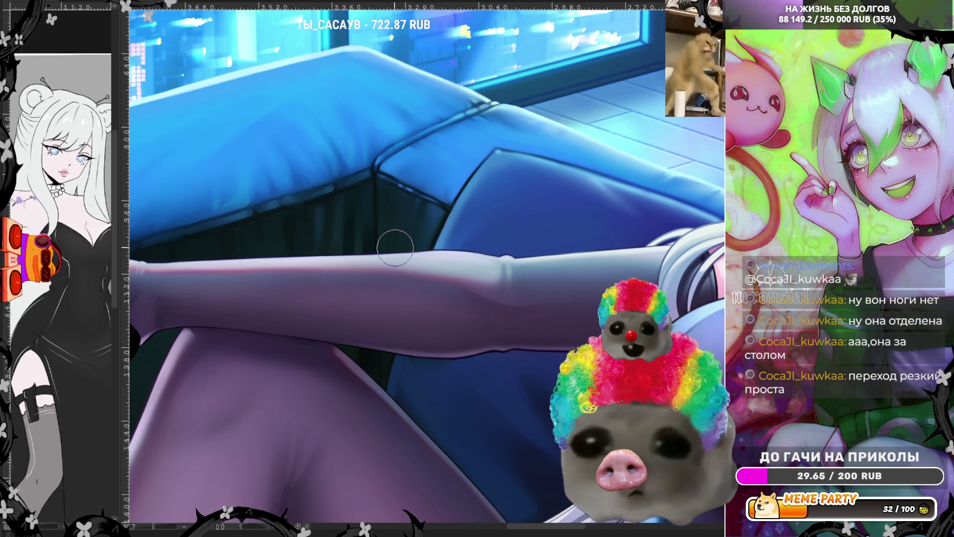
pyautogui.scroll(-5, 396, 247)
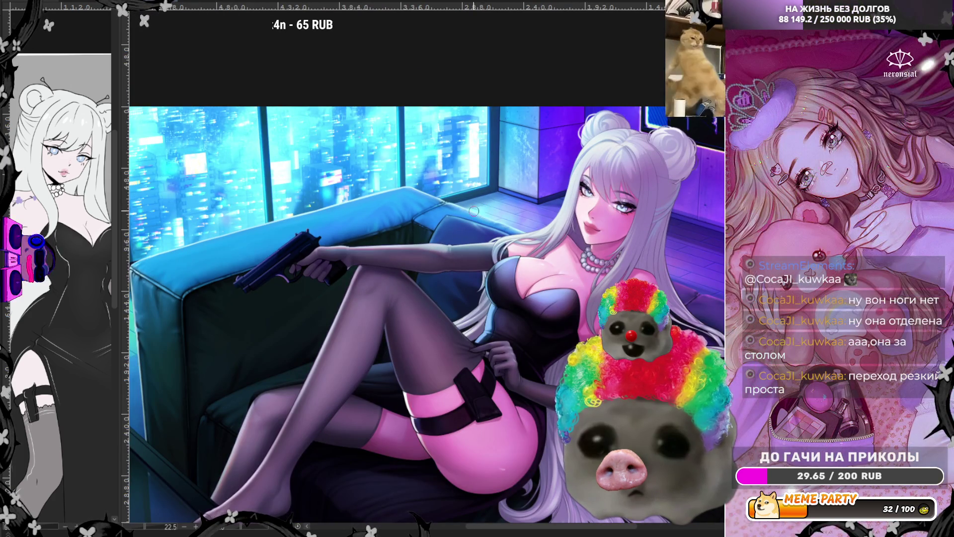
# - Flip the view back and shade the couch cushion and gloved arm in soft blue-violet tones
pyautogui.scroll(4, 422, 211)
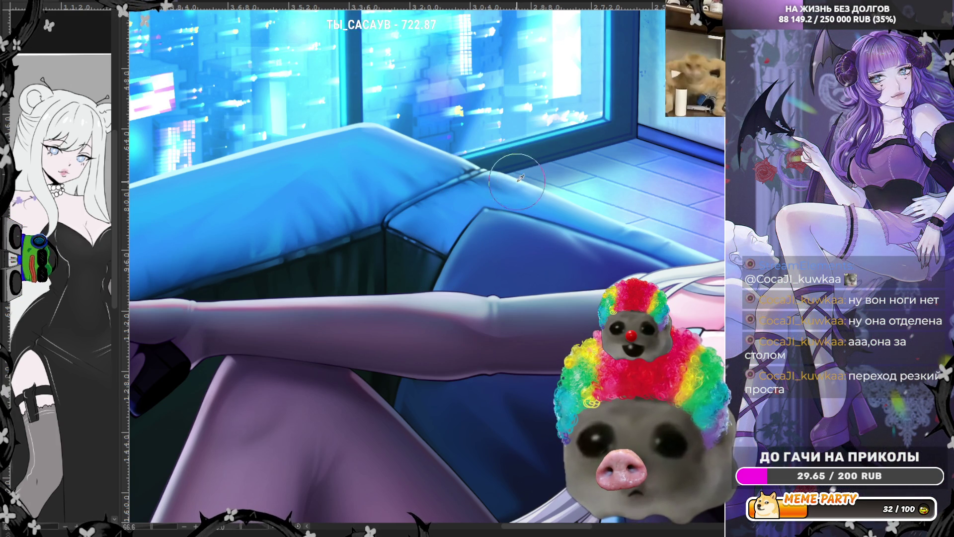
pyautogui.scroll(1, 493, 260)
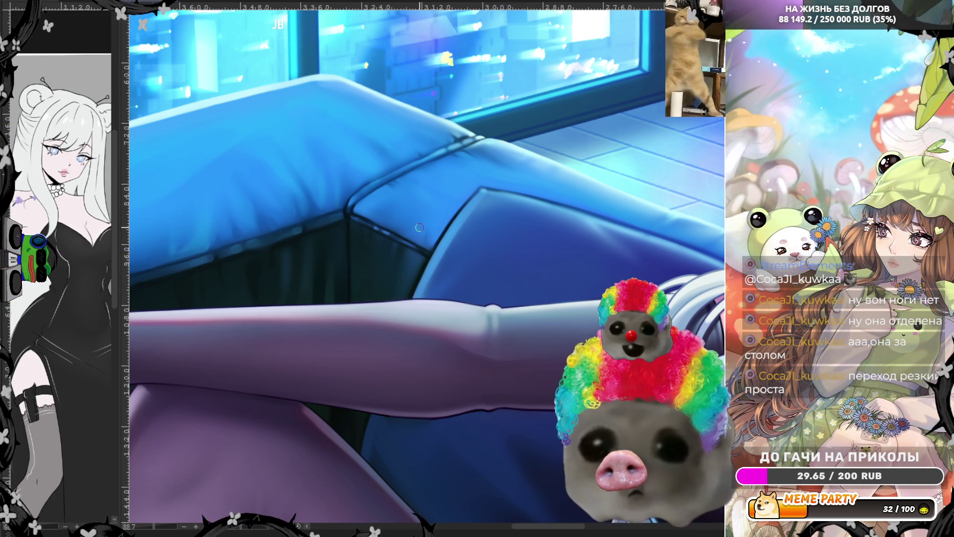
pyautogui.press('m')
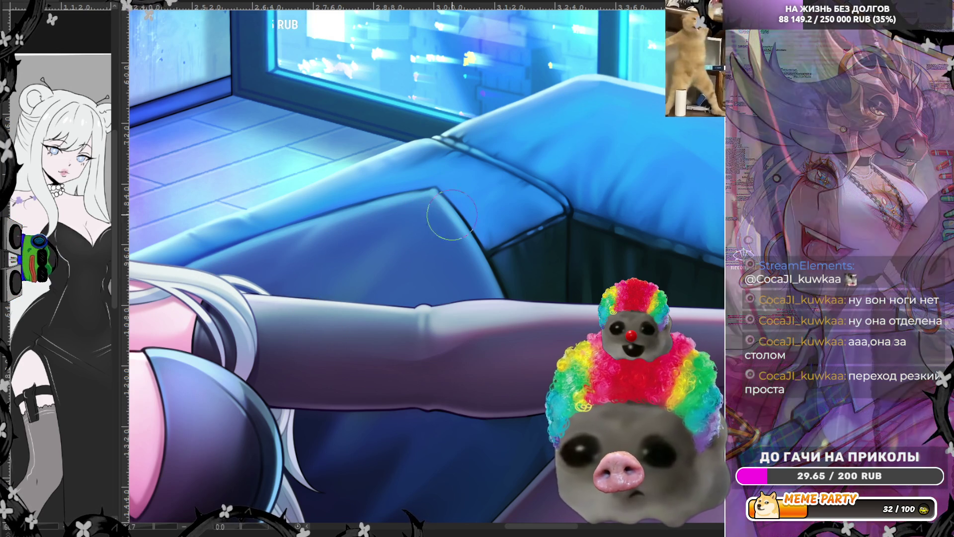
pyautogui.scroll(-3, 437, 208)
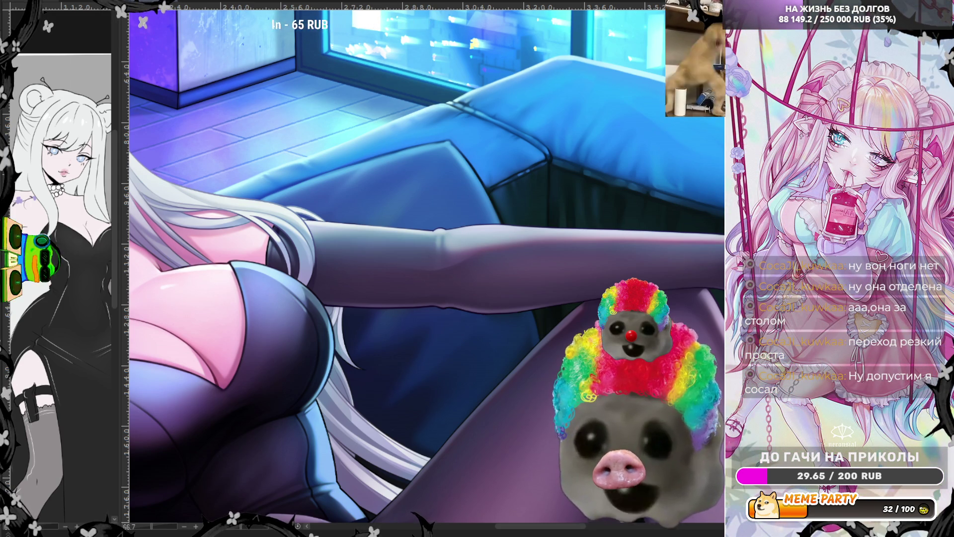
# - Mirror the canvas to check the thigh and outstretched arm against the blue couch
pyautogui.press('h')
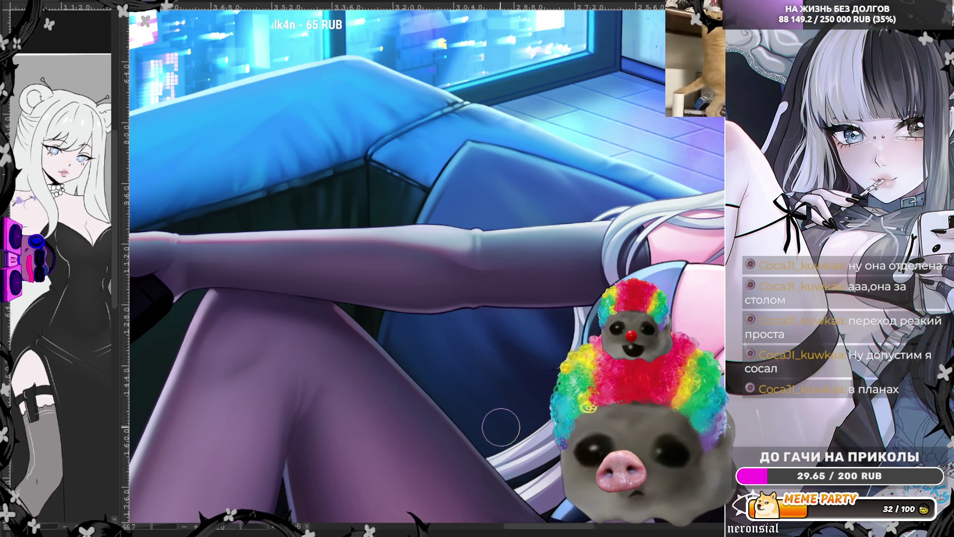
pyautogui.keyDown('ctrl'); pyautogui.click(432, 330); pyautogui.keyUp('ctrl')
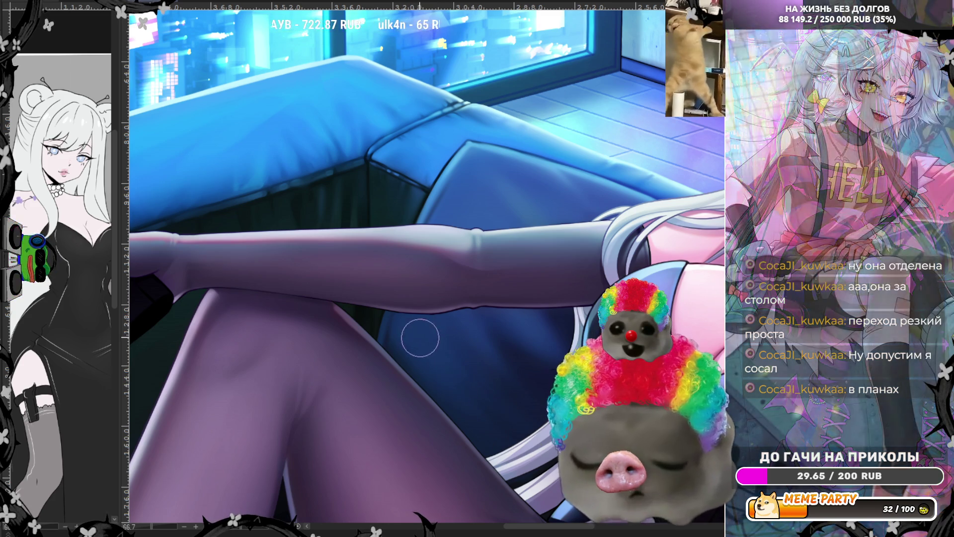
pyautogui.keyDown('ctrl'); pyautogui.click(538, 337); pyautogui.keyUp('ctrl')
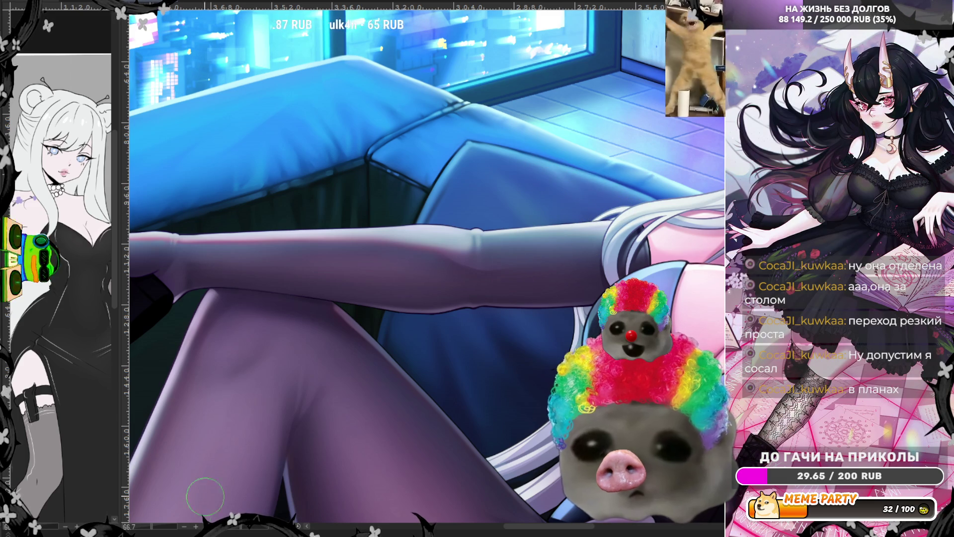
# - Rotate and zoom the canvas, sample the couch blue under the arm, and mirror the view
pyautogui.moveTo(245, 530); pyautogui.dragTo(269, 530)
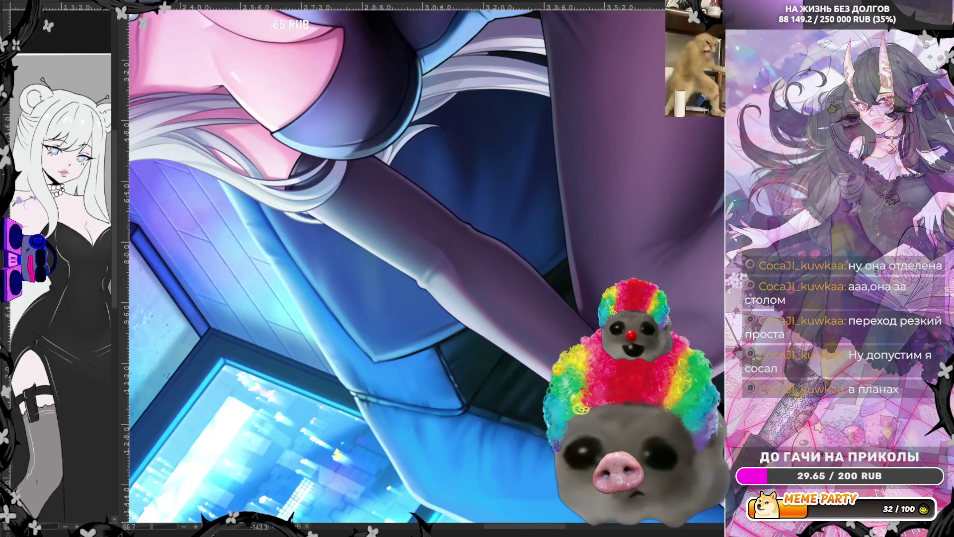
pyautogui.scroll(1, 372, 230)
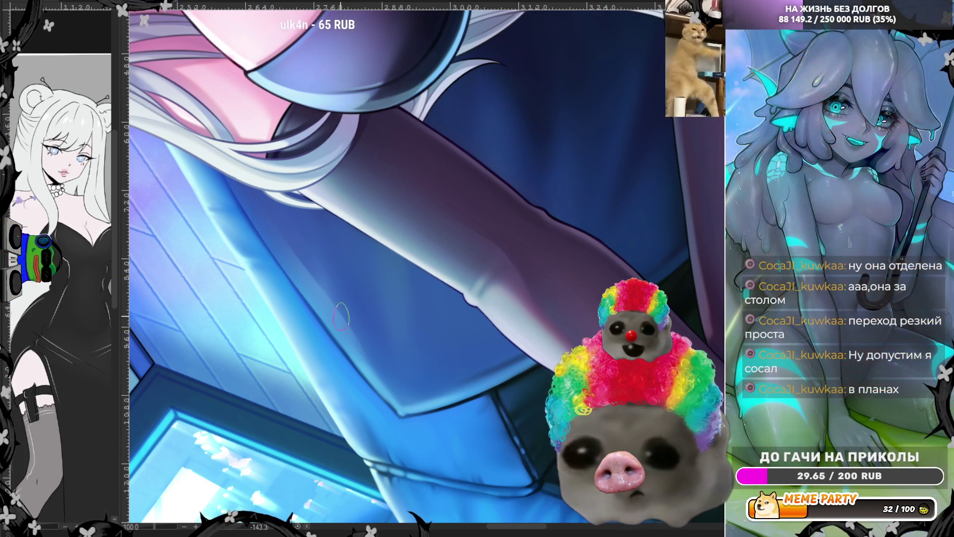
pyautogui.keyDown('alt'); pyautogui.click(412, 408); pyautogui.keyUp('alt')
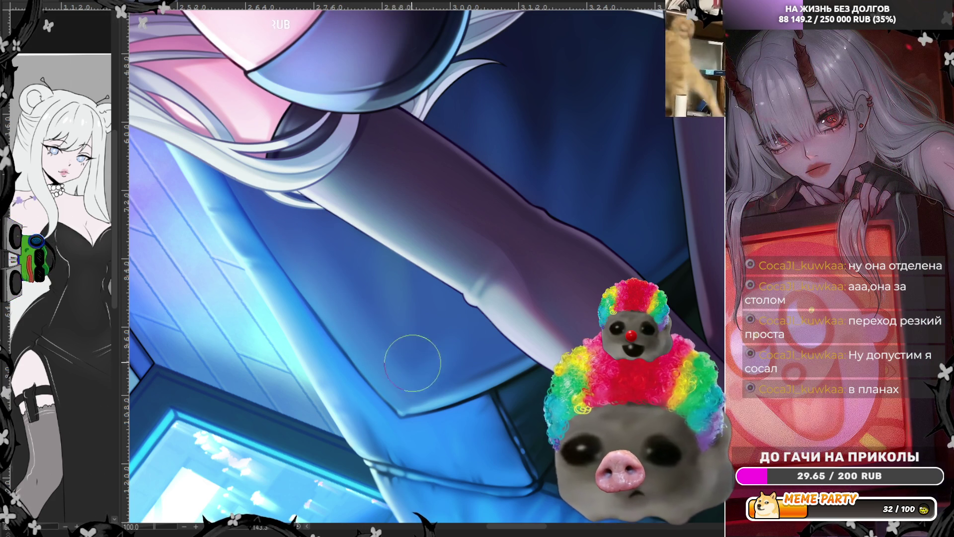
pyautogui.press('m')
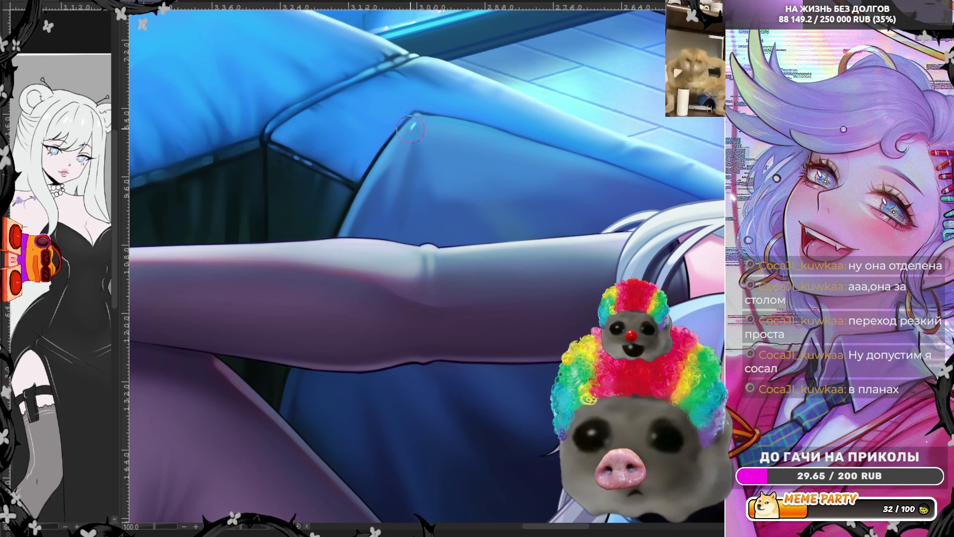
# - Sample the cushion colour and paint bright highlights across the blue cushion and its edge
pyautogui.keyDown('ctrl'); pyautogui.click(411, 127); pyautogui.keyUp('ctrl')
pyautogui.moveTo(401, 147); pyautogui.dragTo(413, 127)
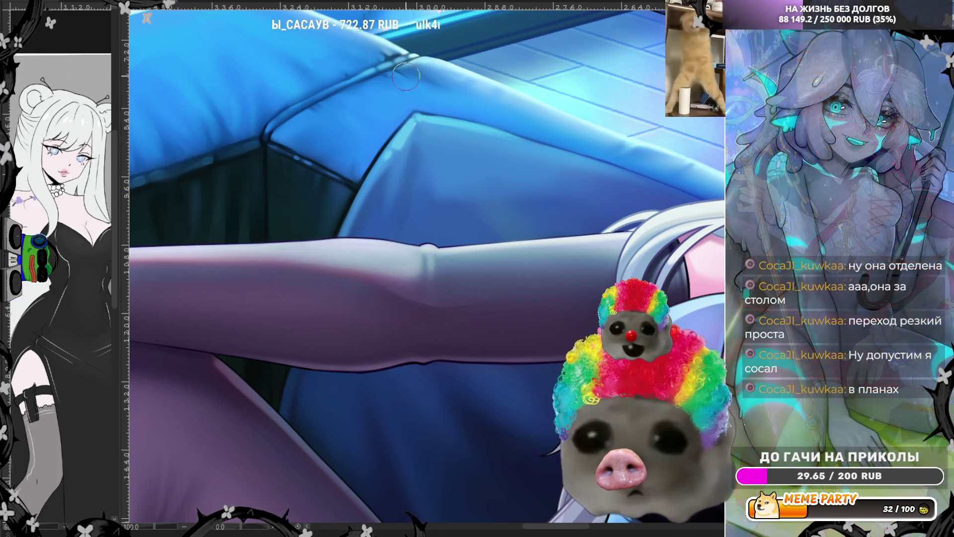
pyautogui.press('m')
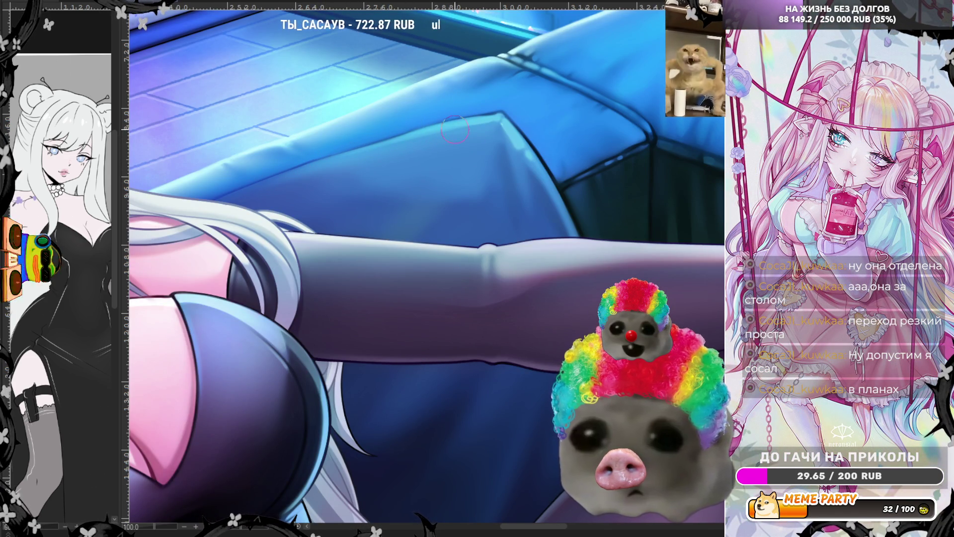
pyautogui.press(']')
pyautogui.press(']')
pyautogui.press(']')
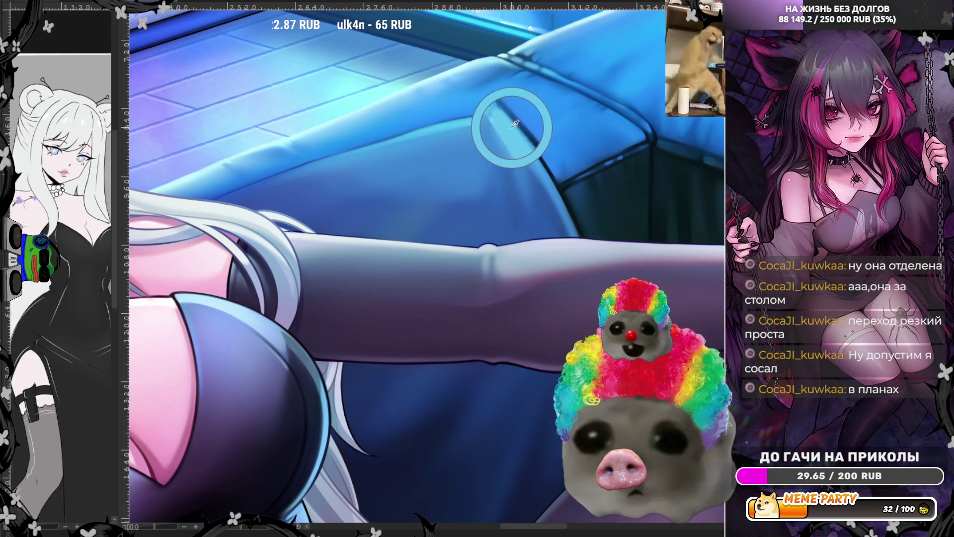
pyautogui.press('[')
pyautogui.press('[')
pyautogui.press('[')
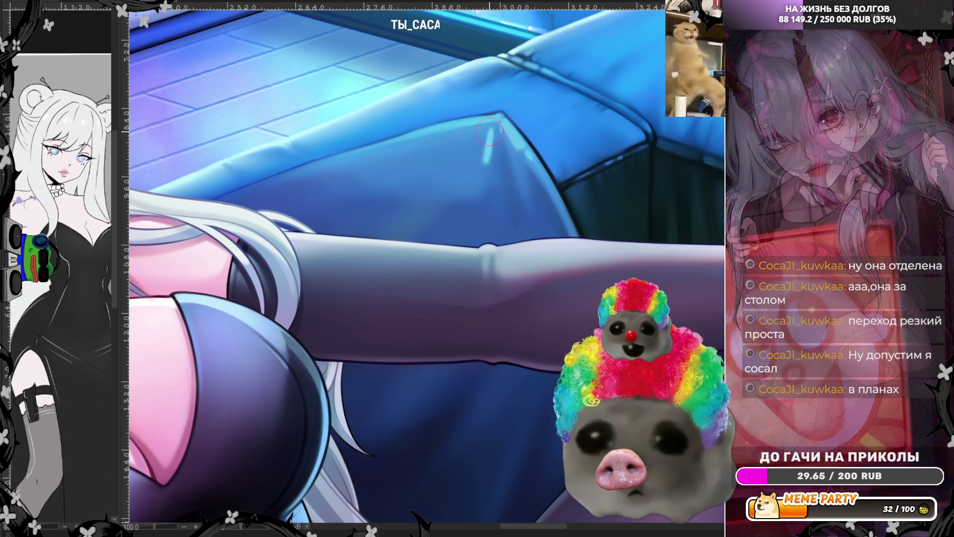
pyautogui.moveTo(460, 145)
pyautogui.mouseDown()
pyautogui.moveTo(482, 158)
pyautogui.moveTo(477, 140)
pyautogui.moveTo(409, 155)
pyautogui.moveTo(437, 144)
pyautogui.moveTo(348, 164)
pyautogui.moveTo(314, 184)
pyautogui.mouseUp()
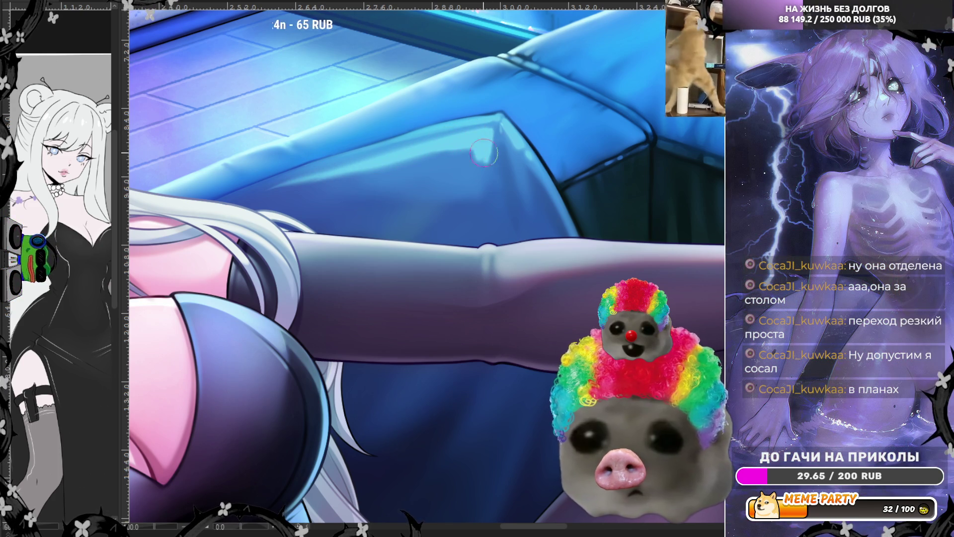
pyautogui.moveTo(484, 152)
pyautogui.mouseDown()
pyautogui.moveTo(477, 194)
pyautogui.moveTo(283, 186)
pyautogui.moveTo(420, 173)
pyautogui.moveTo(467, 154)
pyautogui.moveTo(378, 169)
pyautogui.moveTo(450, 173)
pyautogui.moveTo(474, 159)
pyautogui.moveTo(463, 169)
pyautogui.moveTo(471, 173)
pyautogui.mouseUp()
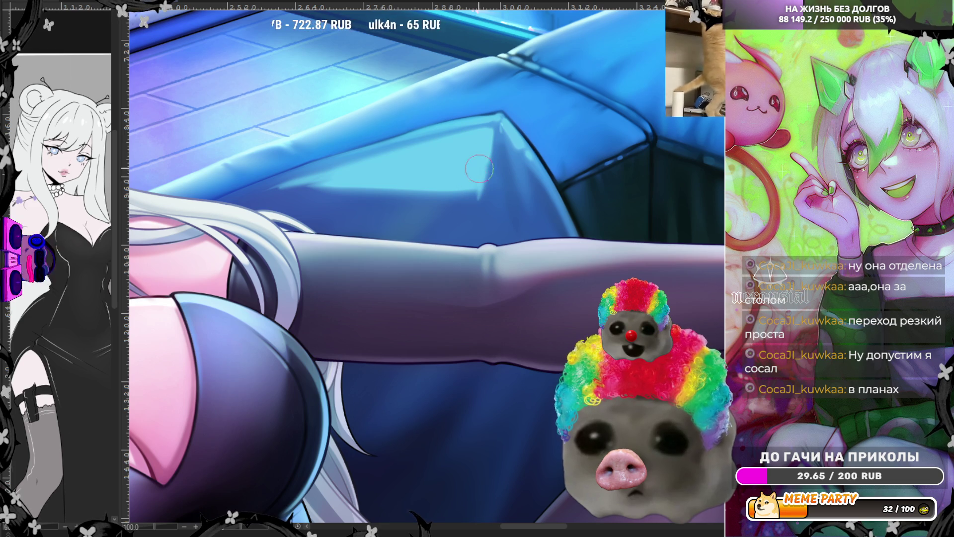
# - Sample a dark blue near the arm and refine the cushion notch with thin strokes
pyautogui.keyDown('ctrl'); pyautogui.click(514, 218); pyautogui.keyUp('ctrl')
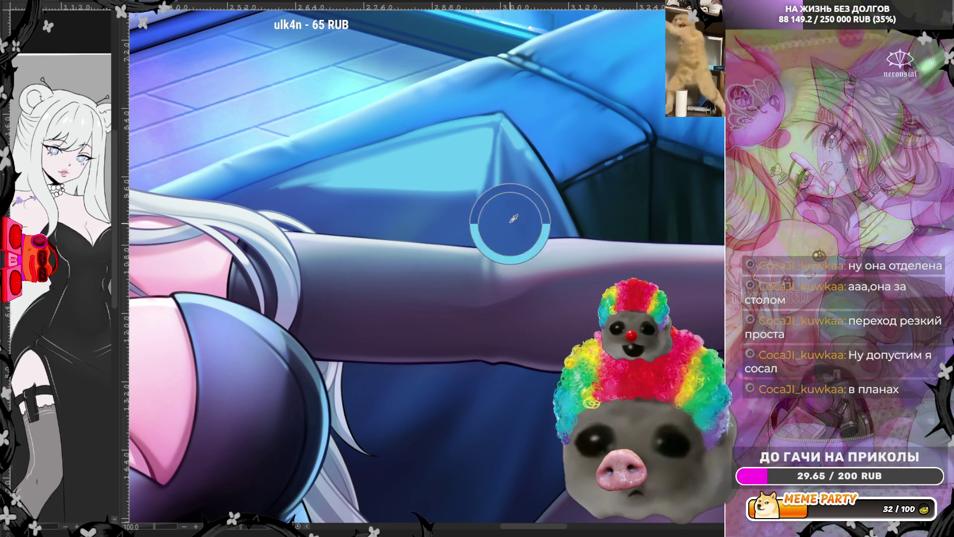
pyautogui.moveTo(497, 231); pyautogui.dragTo(502, 154)
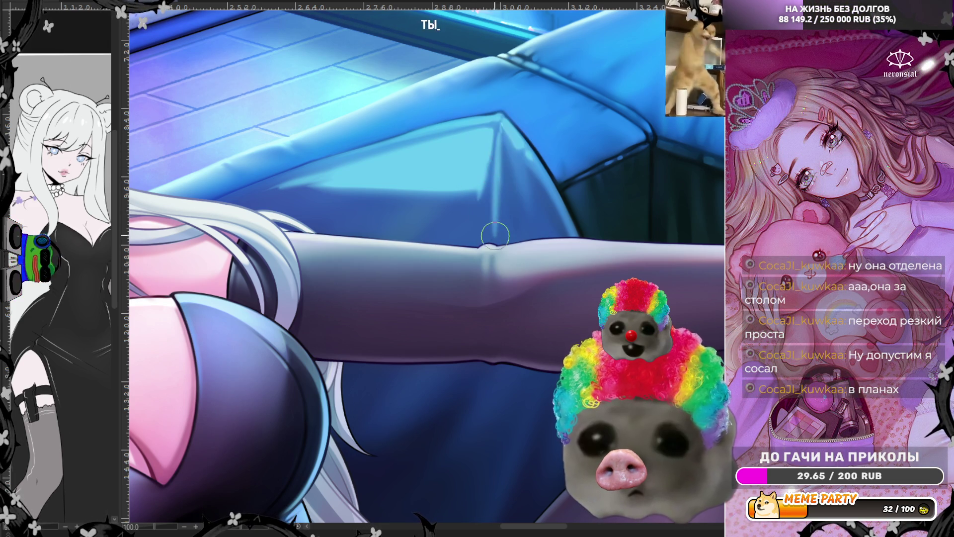
pyautogui.moveTo(495, 234)
pyautogui.mouseDown()
pyautogui.moveTo(504, 164)
pyautogui.moveTo(511, 219)
pyautogui.mouseUp()
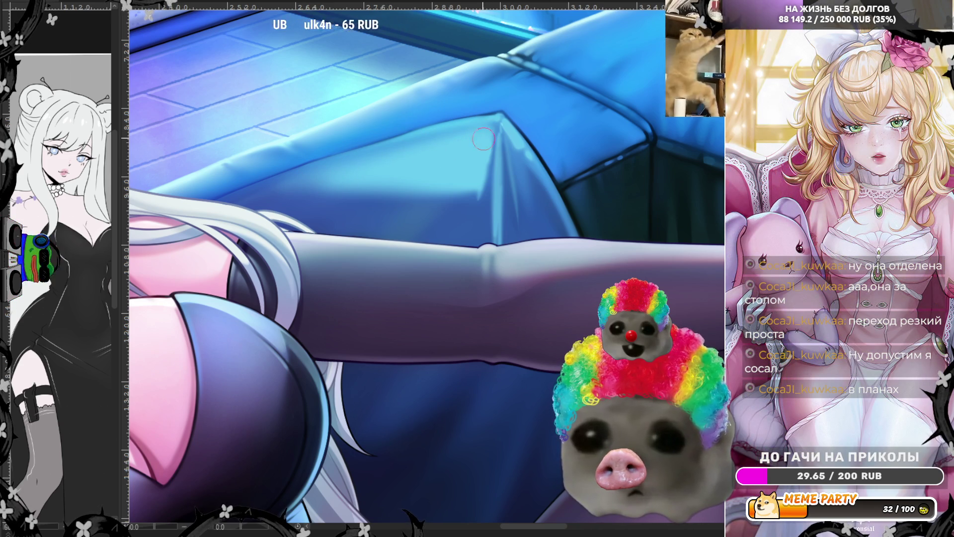
pyautogui.moveTo(498, 233); pyautogui.dragTo(499, 201)
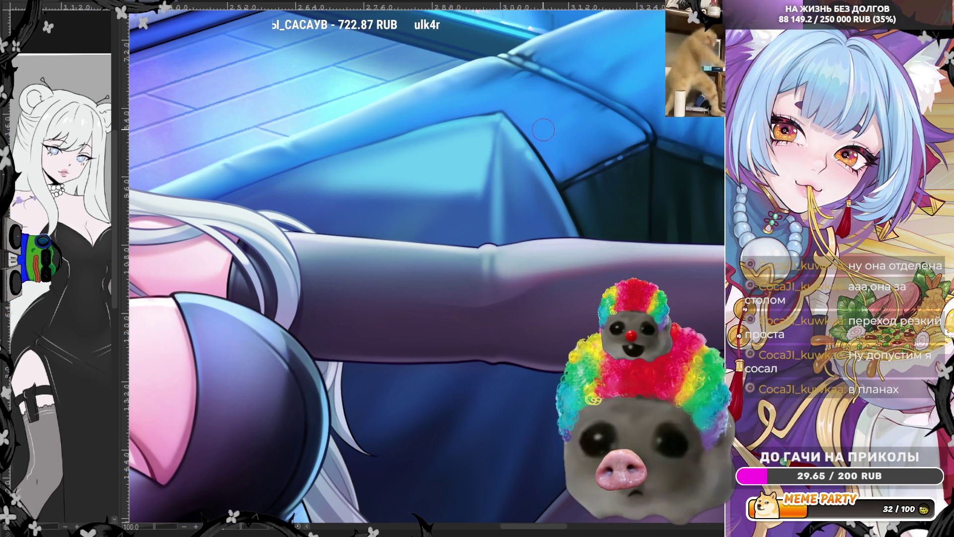
# - Mirror the view, sample the sofa fold colour, and brighten its crease with lighter highlight strokes
pyautogui.scroll(-5, 543, 130)
pyautogui.scroll(5, 458, 174)
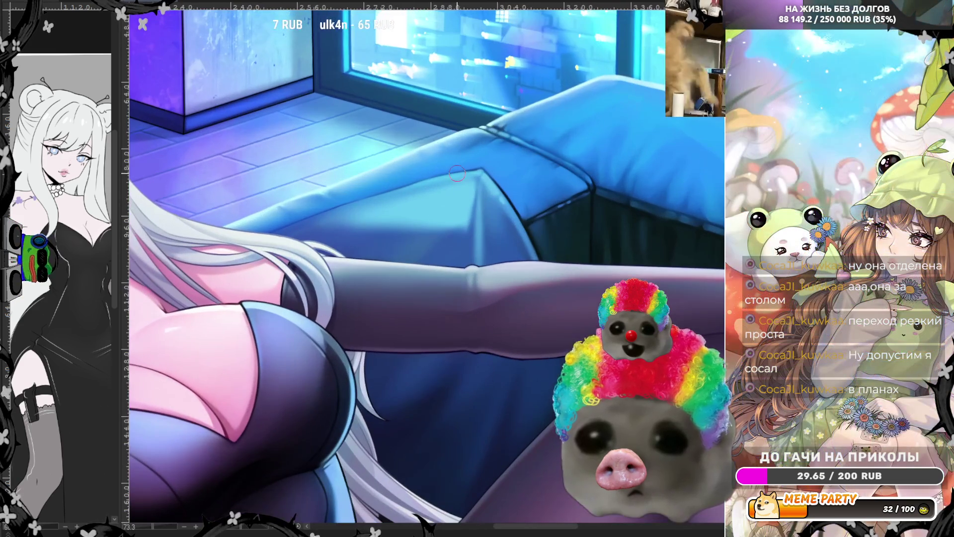
pyautogui.press('m')
pyautogui.scroll(2, 435, 204)
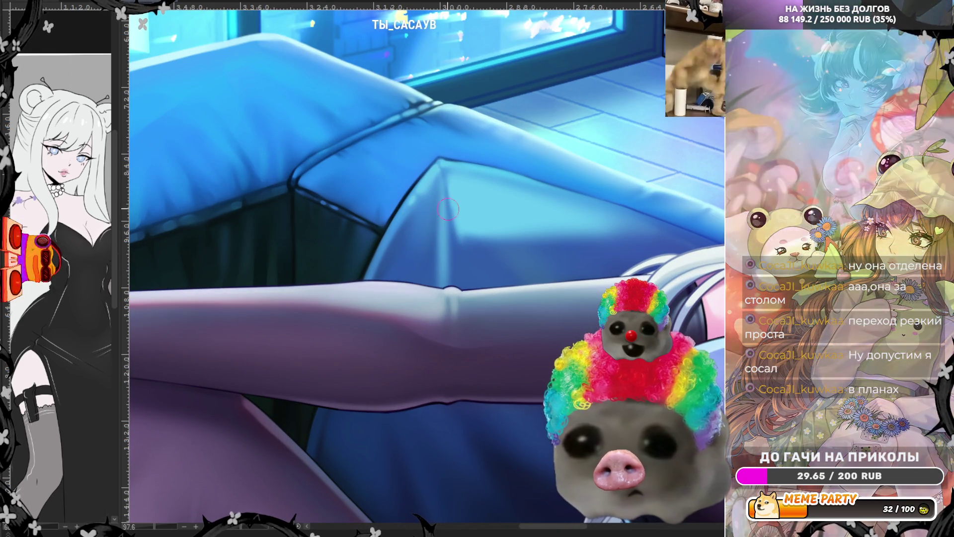
pyautogui.keyDown('ctrl'); pyautogui.click(418, 272); pyautogui.keyUp('ctrl')
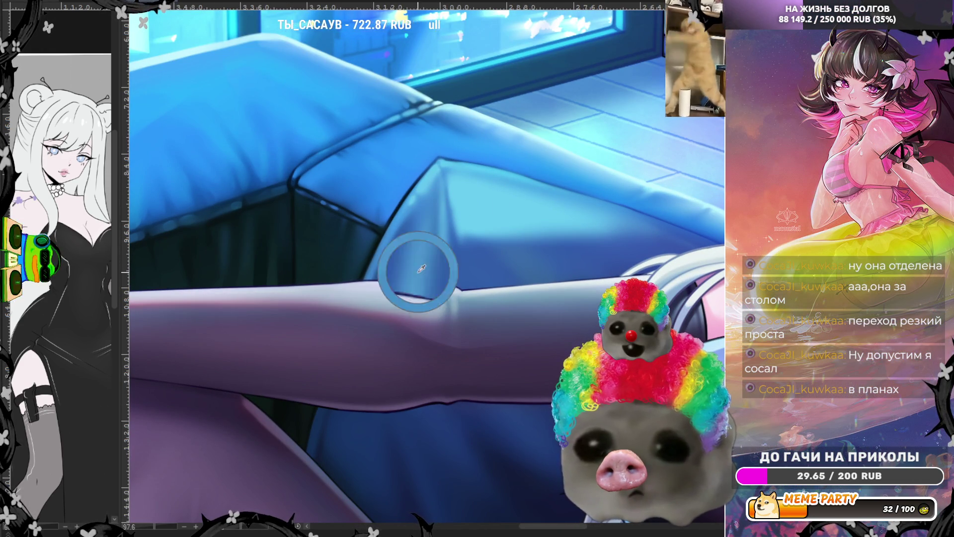
pyautogui.moveTo(415, 223)
pyautogui.mouseDown()
pyautogui.moveTo(398, 298)
pyautogui.moveTo(381, 283)
pyautogui.moveTo(395, 246)
pyautogui.moveTo(380, 286)
pyautogui.moveTo(437, 199)
pyautogui.mouseUp()
pyautogui.moveTo(420, 245); pyautogui.dragTo(393, 276)
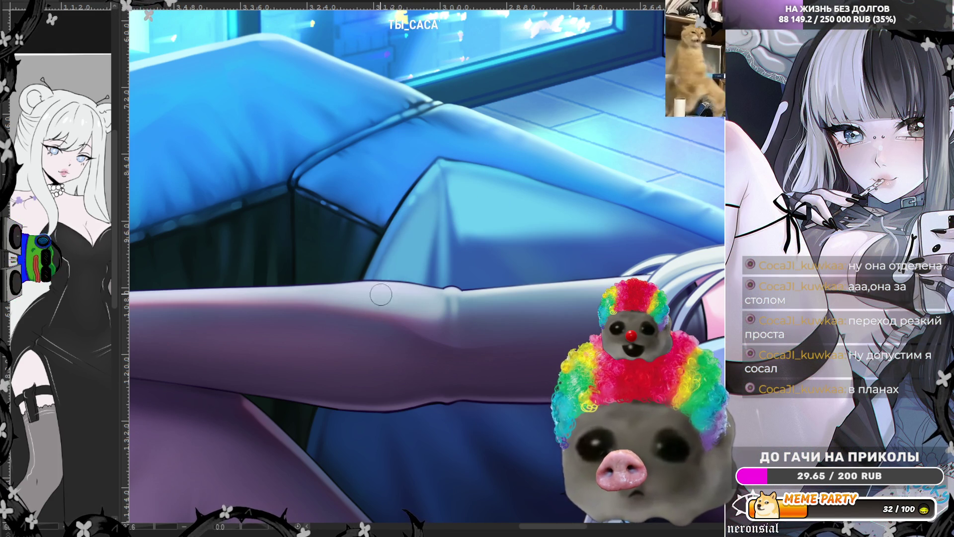
pyautogui.moveTo(410, 221)
pyautogui.mouseDown()
pyautogui.moveTo(373, 303)
pyautogui.moveTo(433, 202)
pyautogui.mouseUp()
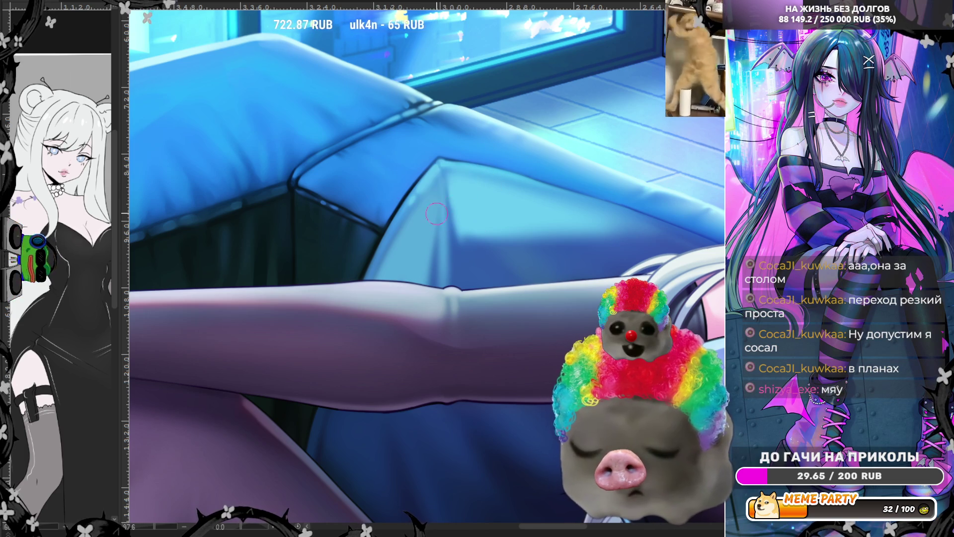
pyautogui.moveTo(432, 196)
pyautogui.mouseDown()
pyautogui.moveTo(413, 244)
pyautogui.moveTo(413, 233)
pyautogui.moveTo(420, 259)
pyautogui.moveTo(453, 242)
pyautogui.moveTo(455, 261)
pyautogui.mouseUp()
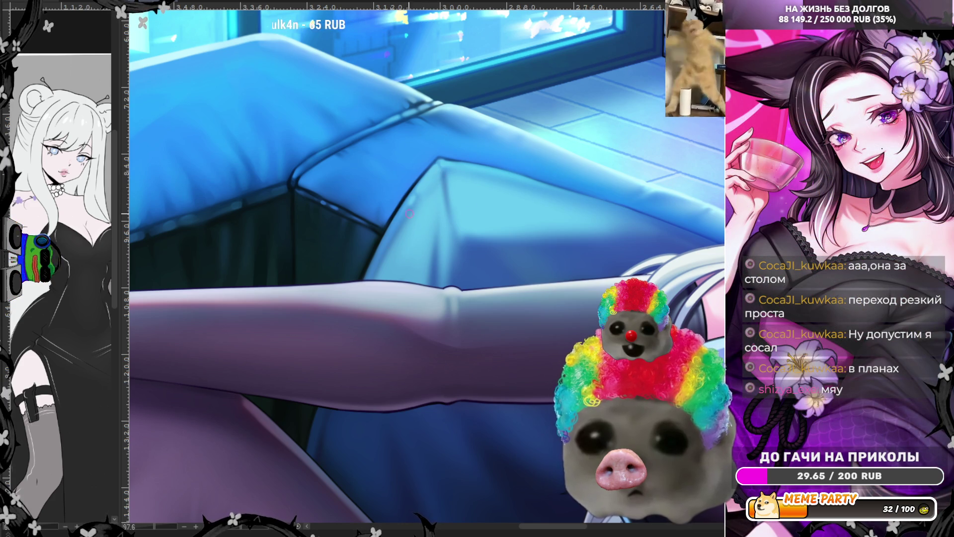
pyautogui.moveTo(409, 213); pyautogui.dragTo(376, 270)
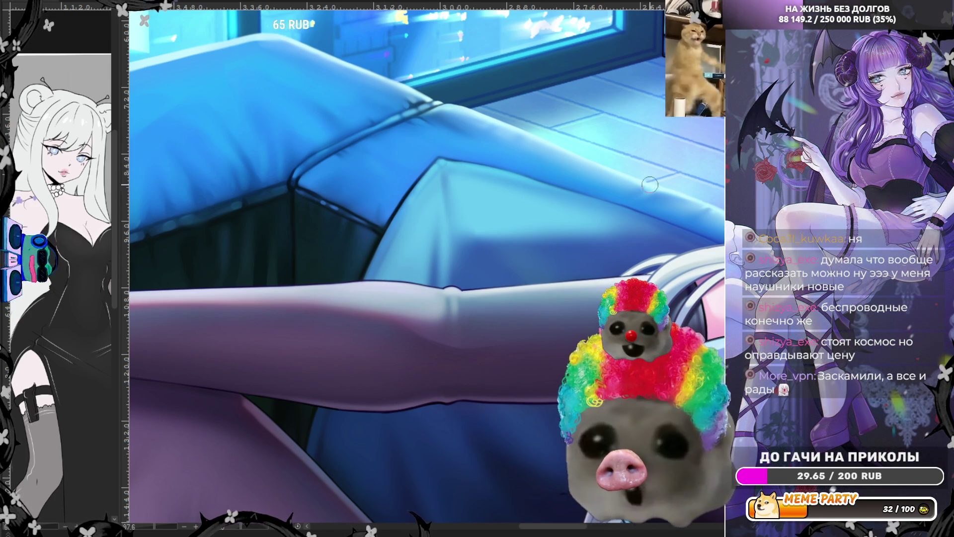
pyautogui.keyDown('ctrl'); pyautogui.click(605, 164); pyautogui.keyUp('ctrl')
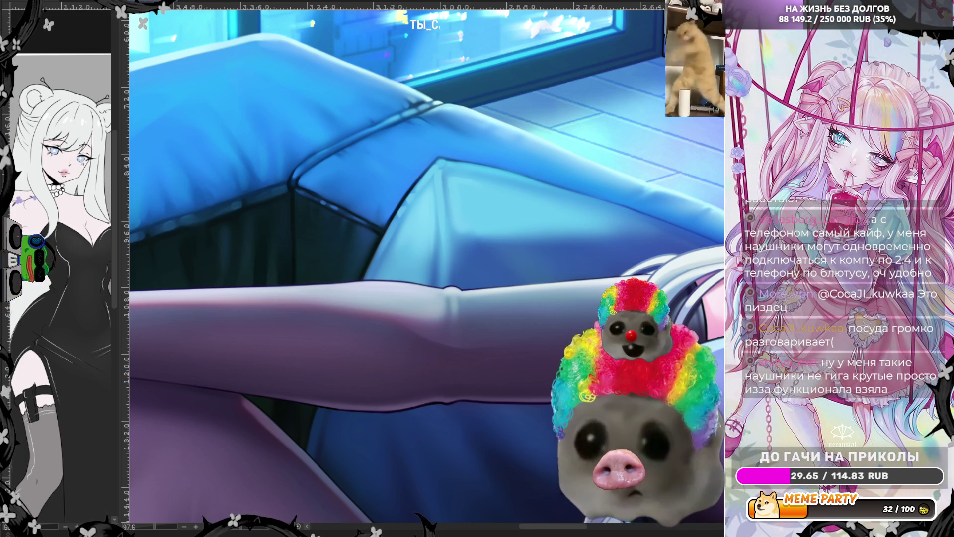
# - Flip the canvas view horizontally to check the sofa, window and leg
pyautogui.press('m')
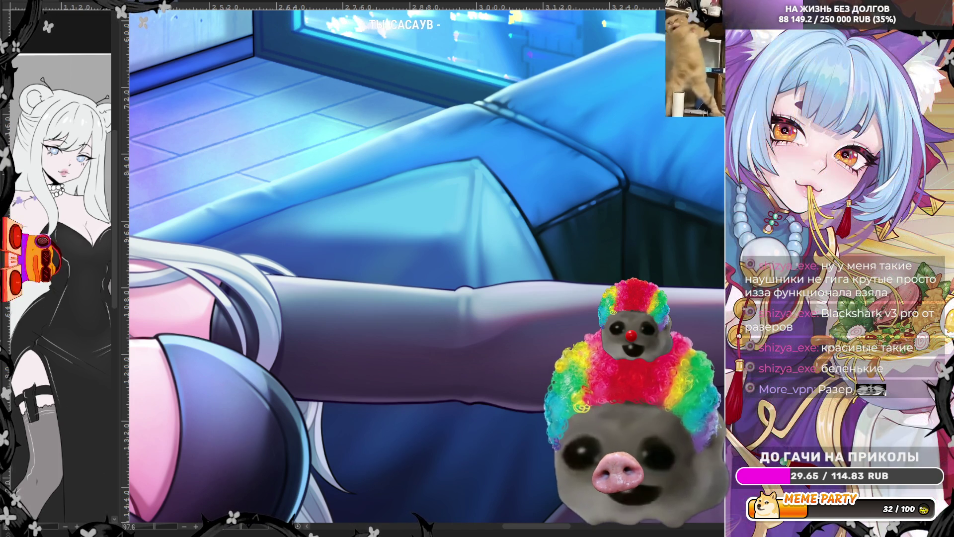
# - Scroll down to bring the blue couch cushions and stockinged thigh into view
pyautogui.scroll(-2, 387, 254)
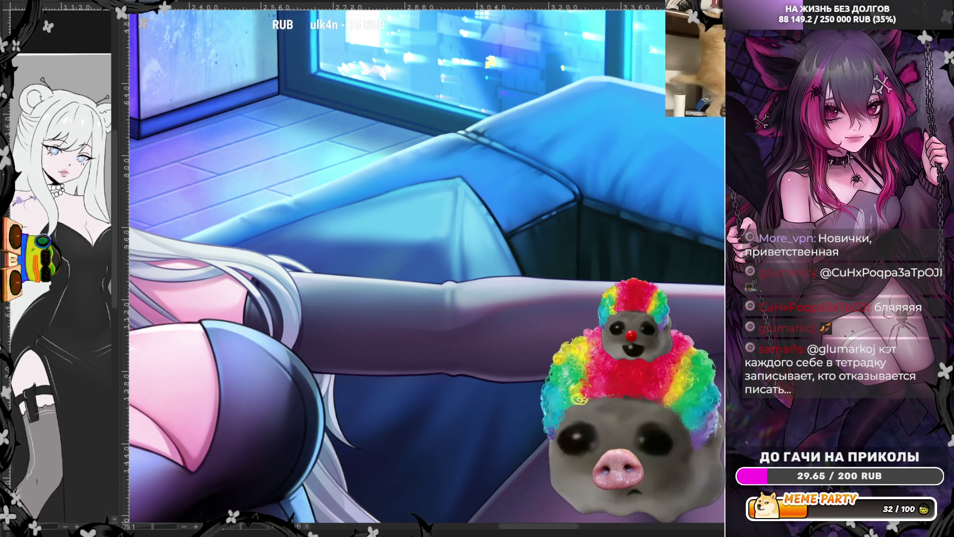
pyautogui.hotkey('ctrl', '0')
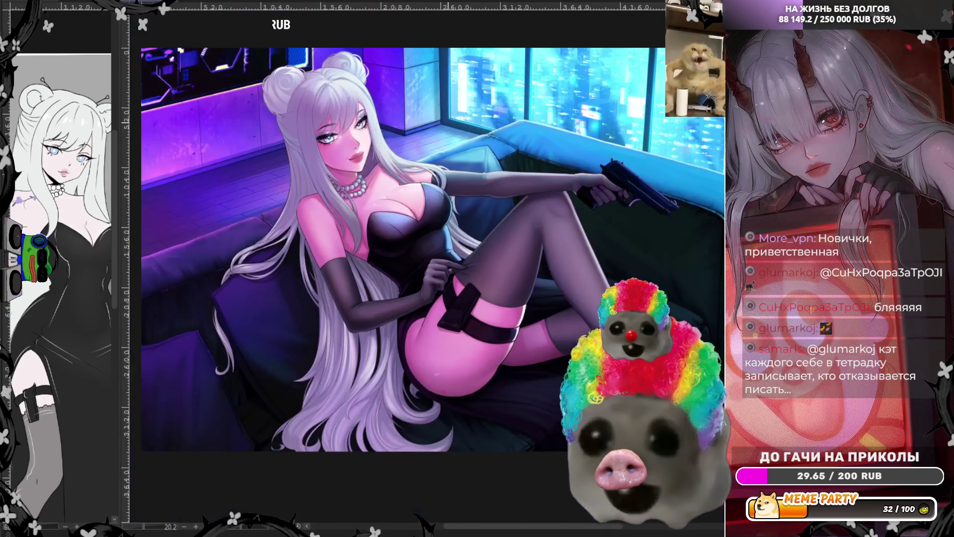
pyautogui.hotkey('ctrl', '-')
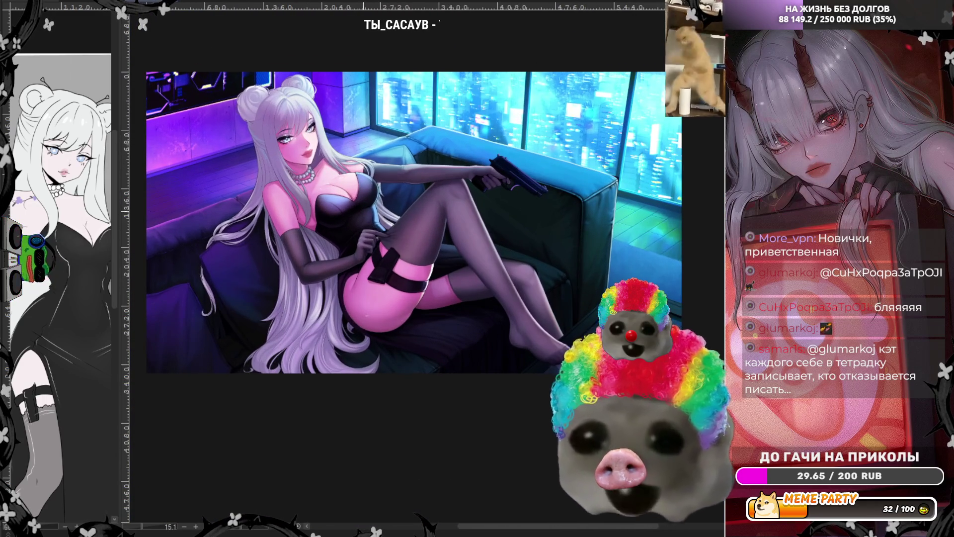
pyautogui.scroll(1, 253, 294)
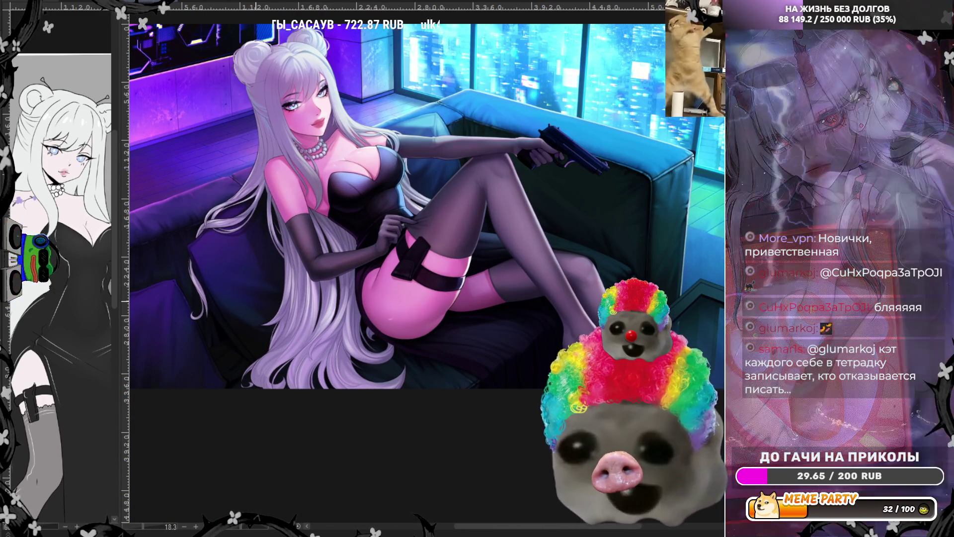
pyautogui.scroll(1, 250, 240)
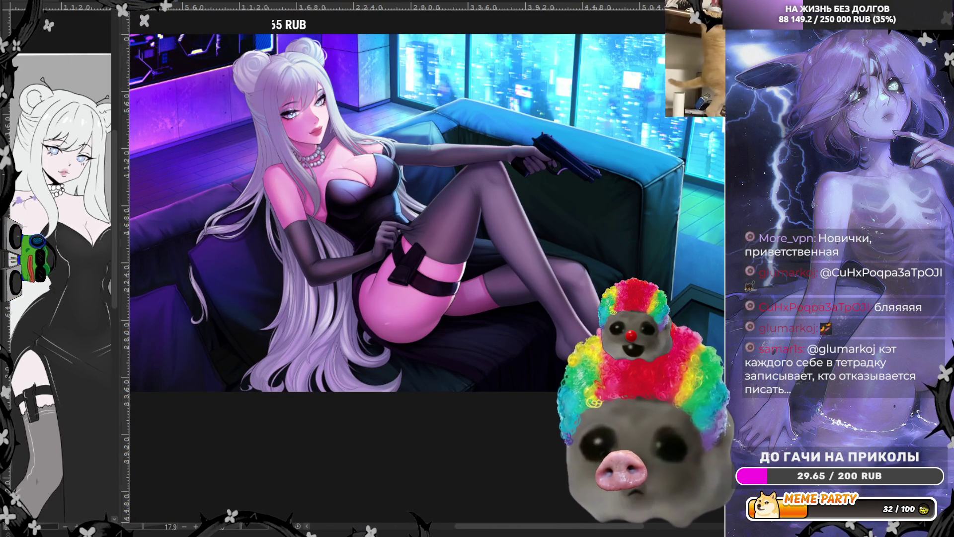
pyautogui.hotkey('ctrl', 'Tab')
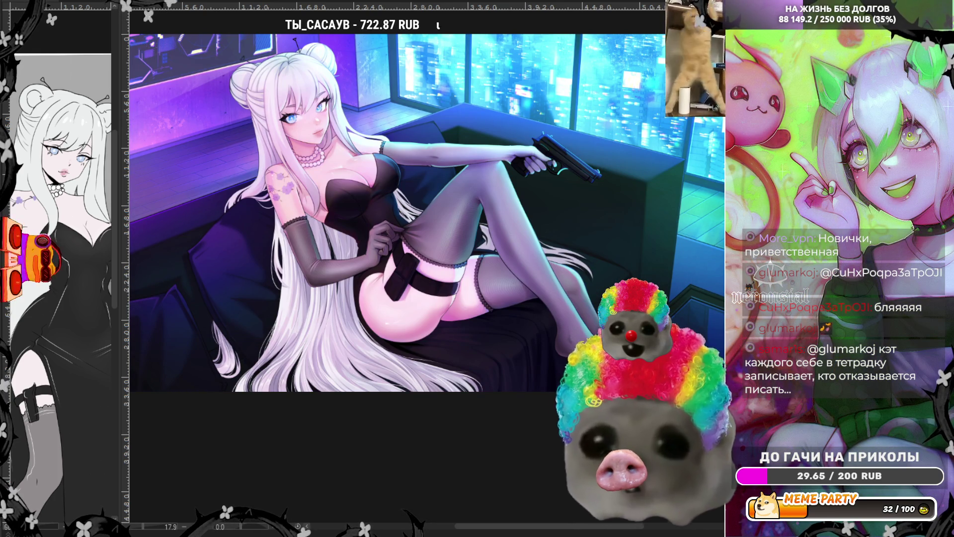
pyautogui.hotkey('ctrl', 'Tab')
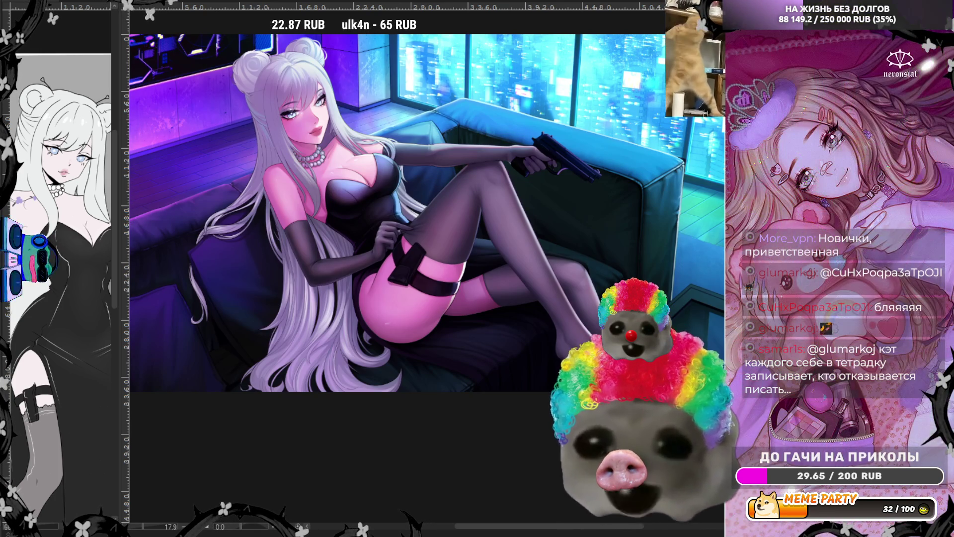
pyautogui.hotkey('ctrl', 'Tab')
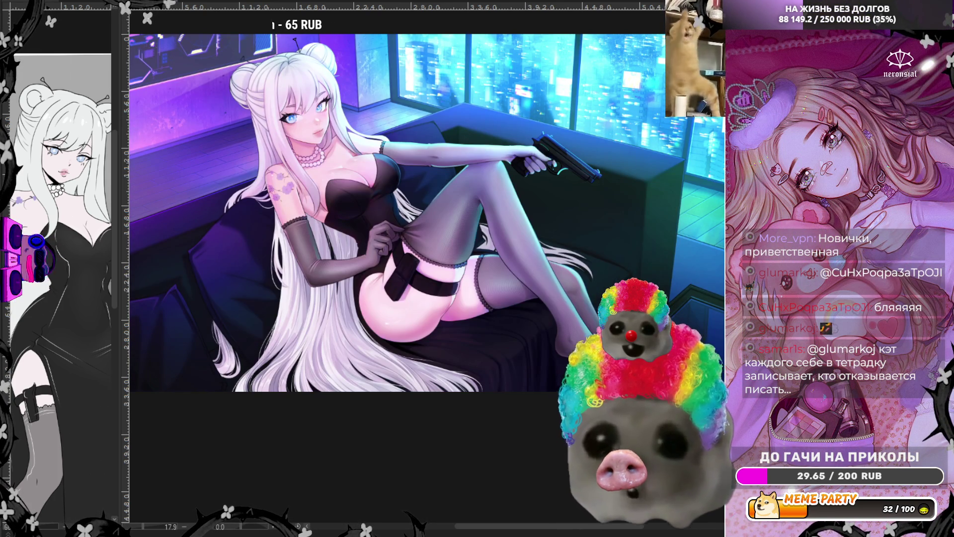
pyautogui.hotkey('ctrl', 'Tab')
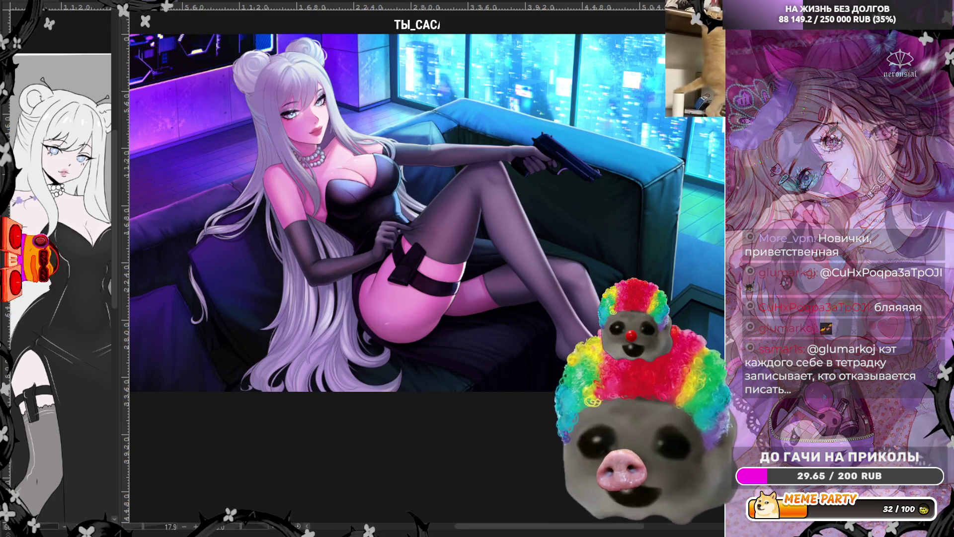
pyautogui.hotkey('ctrl', 'Tab')
pyautogui.hotkey('ctrl', 'Tab')
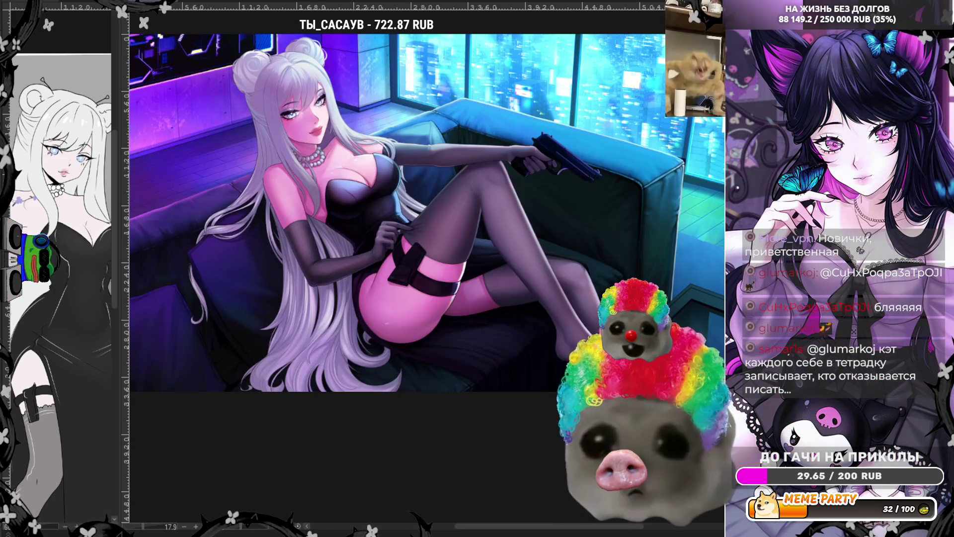
pyautogui.hotkey('ctrl', 'Tab')
pyautogui.hotkey('ctrl', 'Tab')
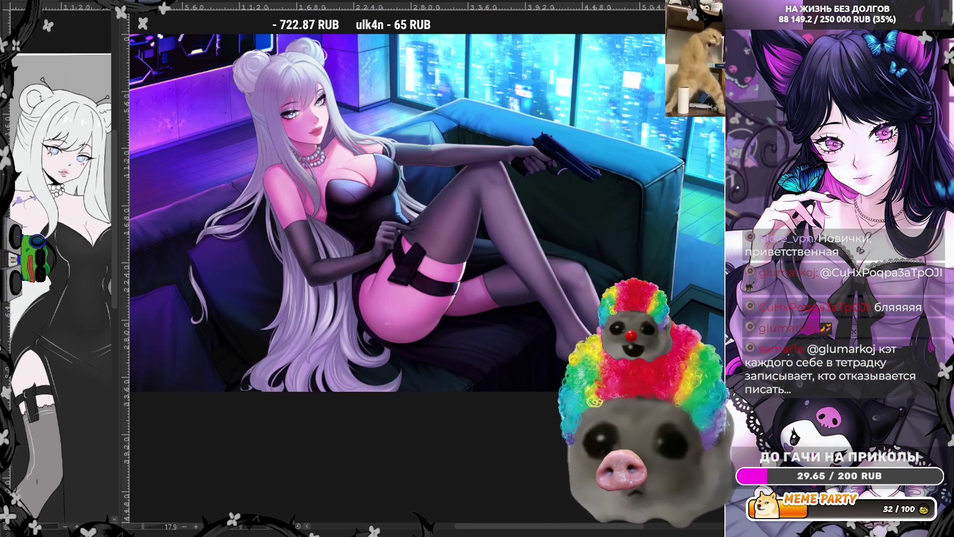
pyautogui.hotkey('ctrl', 'Tab')
pyautogui.hotkey('ctrl', 'Tab')
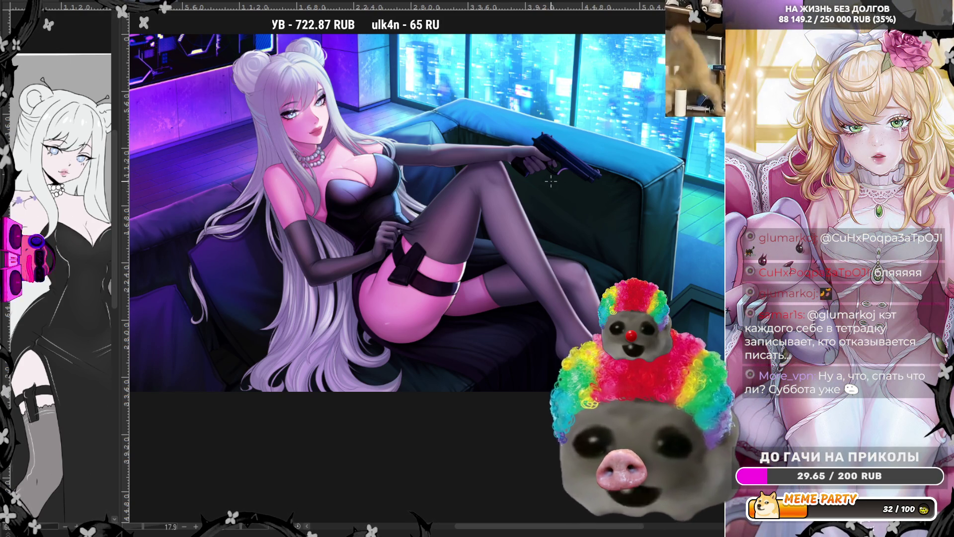
# - Scroll up over the lounging figure on the couch at 33.3% zoom
pyautogui.scroll(3, 328, 79)
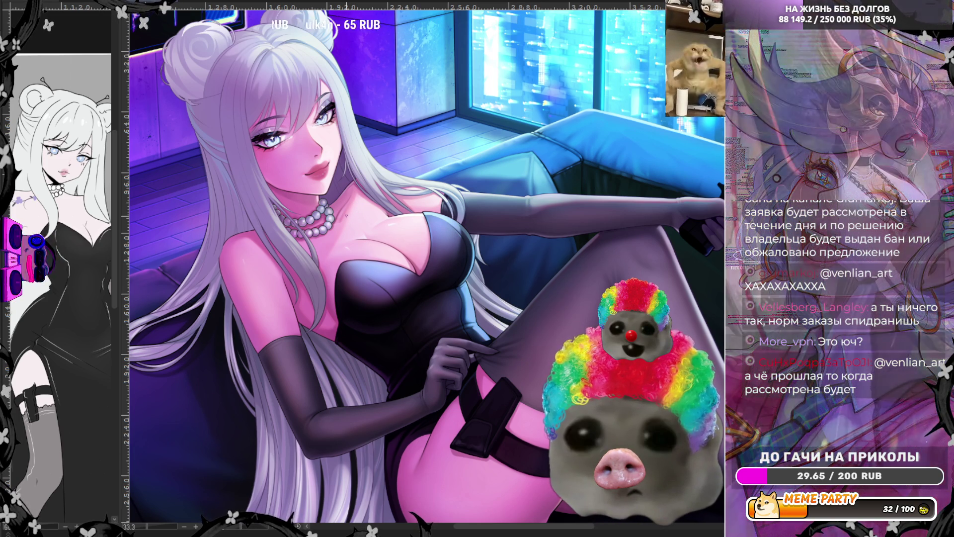
# - Zoom out twice so the whole illustration fits the window
pyautogui.hotkey('ctrl', '-')
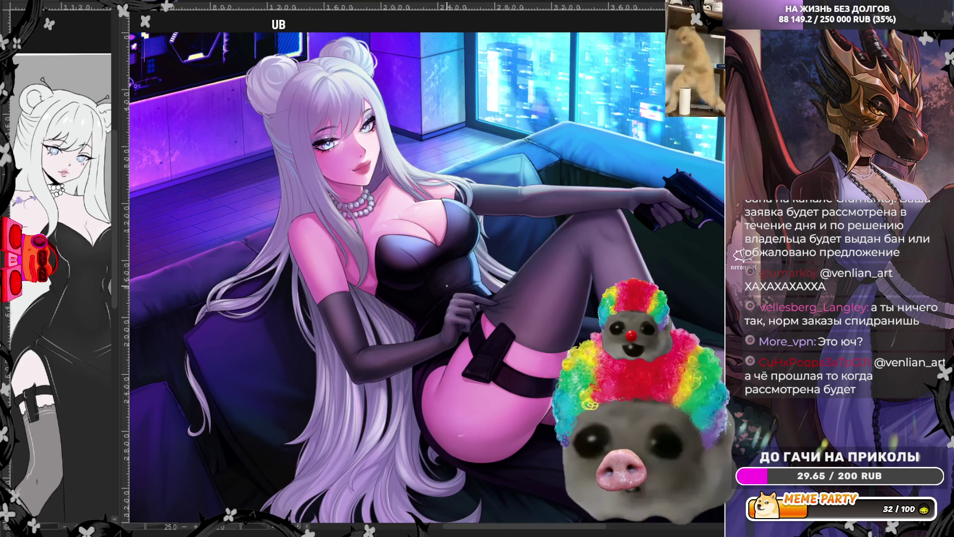
pyautogui.hotkey('ctrl', '-')
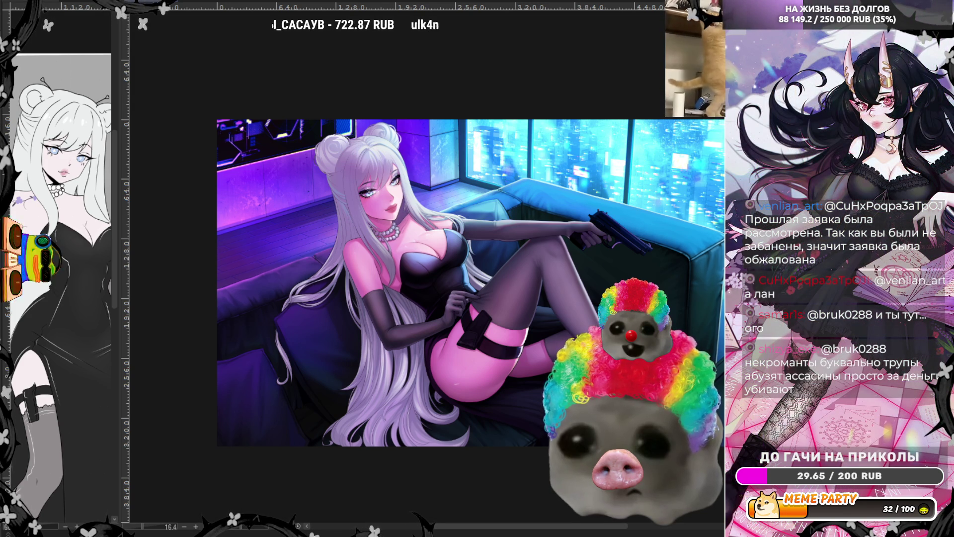
# - Zoom in to about 60.5% on the woman's face and pearl necklace
pyautogui.scroll(2, 355, 138)
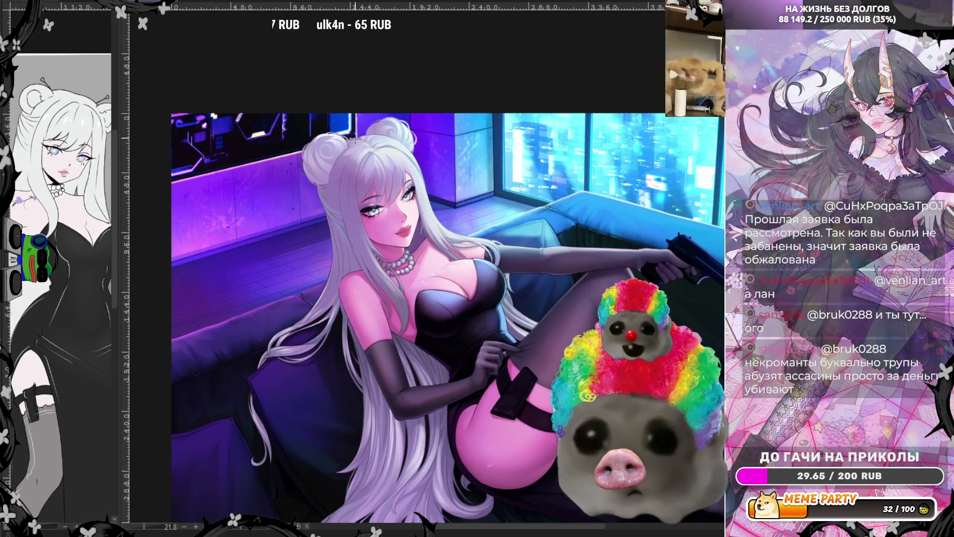
pyautogui.scroll(3, 354, 139)
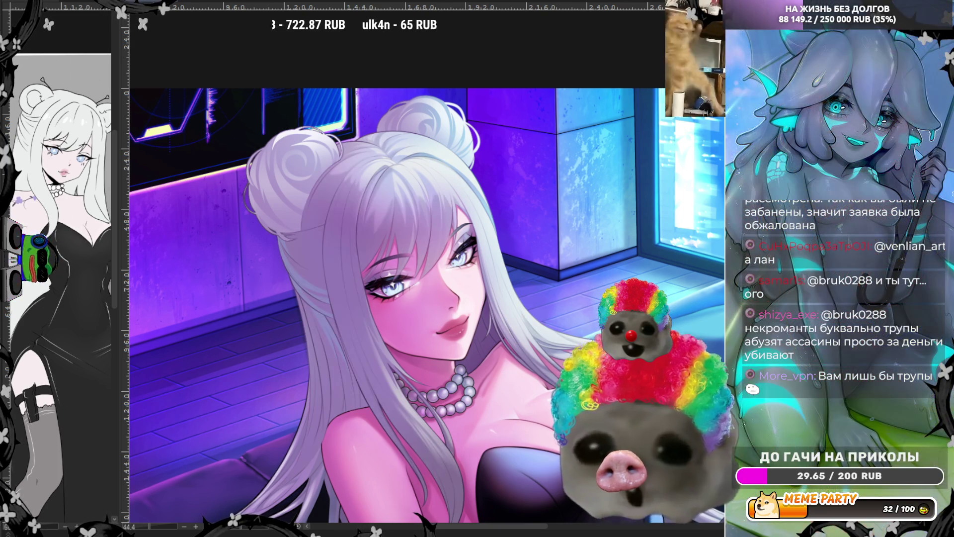
pyautogui.scroll(2, 332, 347)
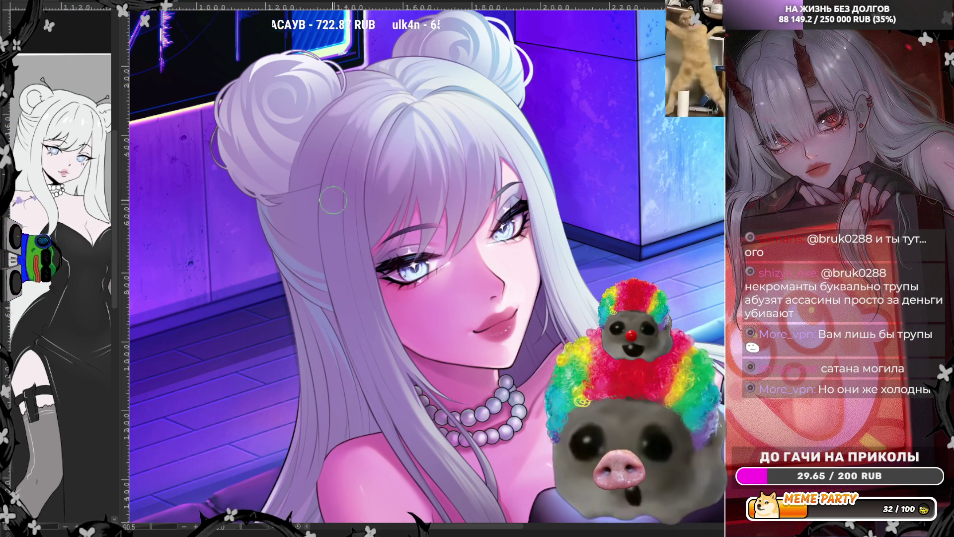
# - Try four light hair strands over the face, undoing each one
pyautogui.moveTo(332, 163); pyautogui.dragTo(378, 388)
pyautogui.hotkey('ctrl', 'z')
pyautogui.moveTo(343, 160); pyautogui.dragTo(331, 338)
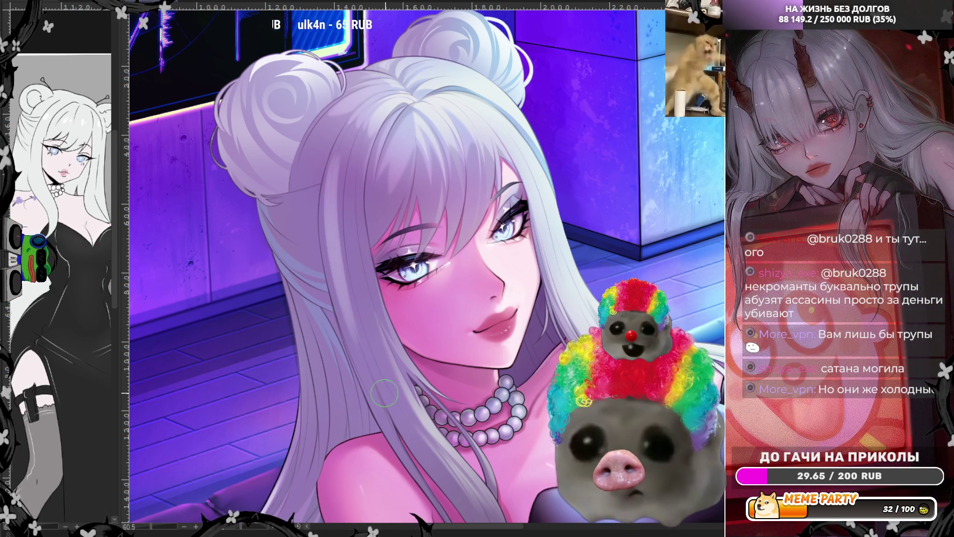
pyautogui.hotkey('ctrl', 'z')
pyautogui.moveTo(340, 145); pyautogui.dragTo(368, 370)
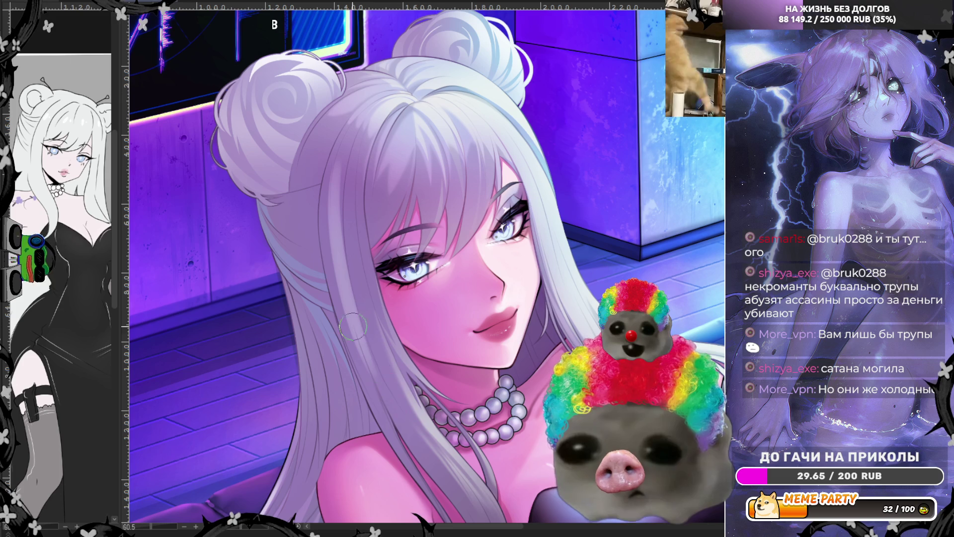
pyautogui.hotkey('ctrl', 'z')
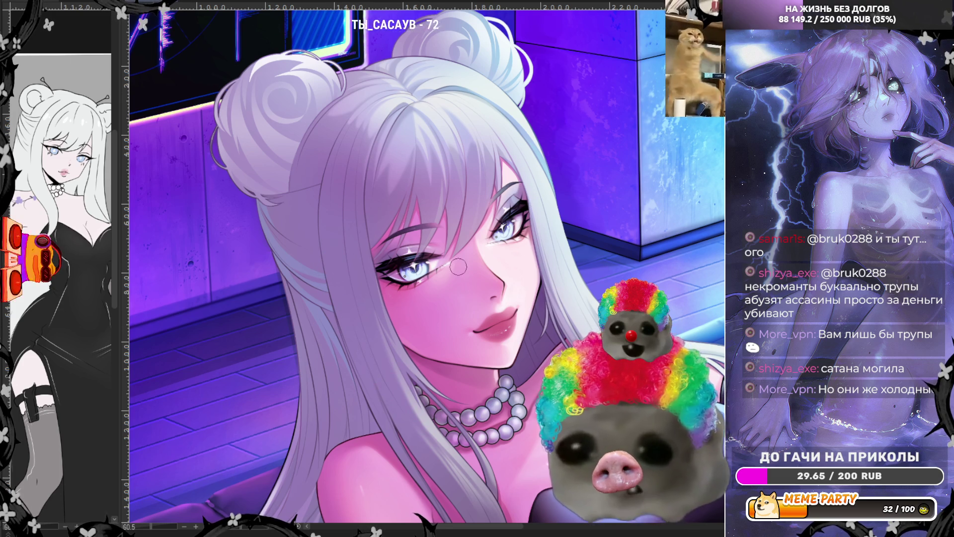
pyautogui.moveTo(343, 153); pyautogui.dragTo(334, 318)
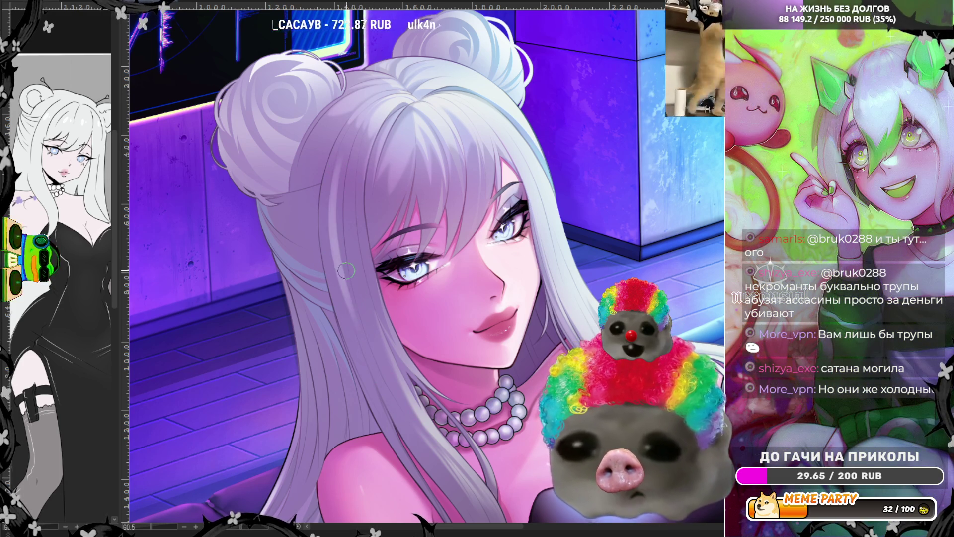
pyautogui.hotkey('ctrl', 'z')
# - Try four more hair strands and undo them, then remove the green marks beside the eye
pyautogui.moveTo(353, 129); pyautogui.dragTo(348, 281)
pyautogui.hotkey('ctrl', 'z')
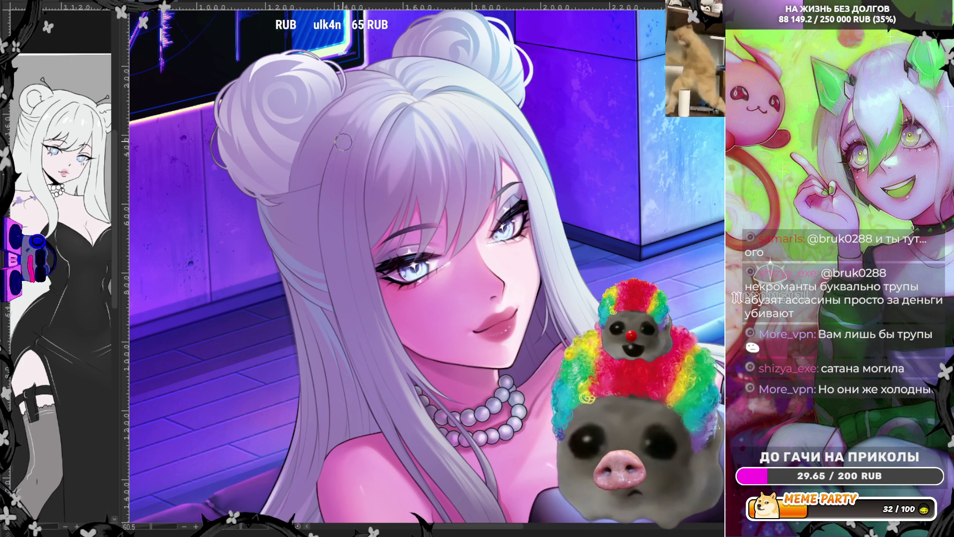
pyautogui.moveTo(343, 137); pyautogui.dragTo(377, 354)
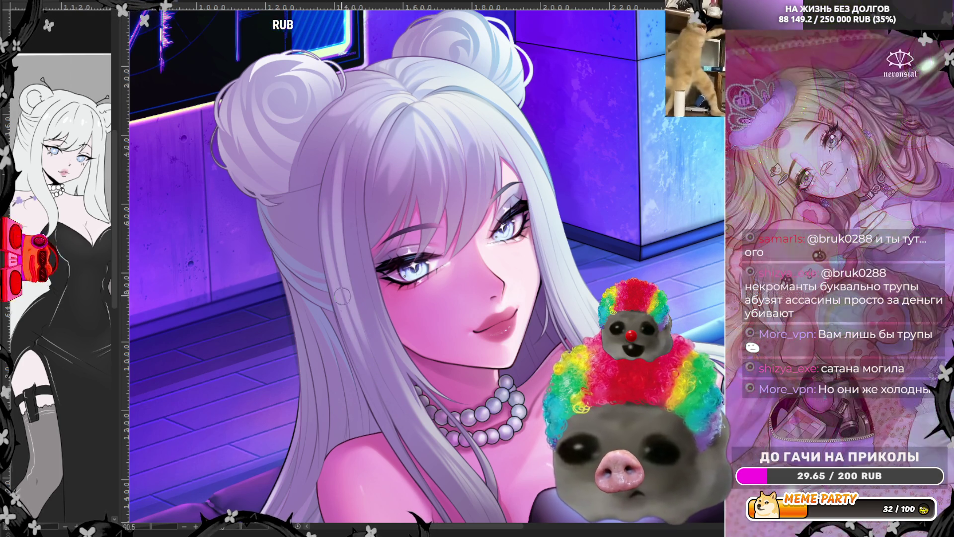
pyautogui.hotkey('ctrl', 'z')
pyautogui.moveTo(328, 201); pyautogui.dragTo(373, 391)
pyautogui.hotkey('ctrl', 'z')
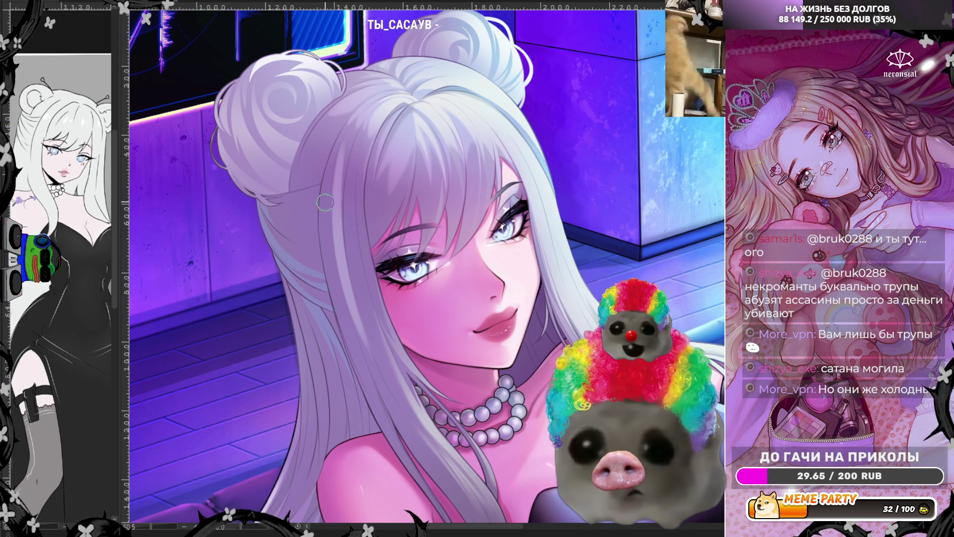
pyautogui.moveTo(325, 218); pyautogui.dragTo(367, 379)
pyautogui.hotkey('ctrl', 'z')
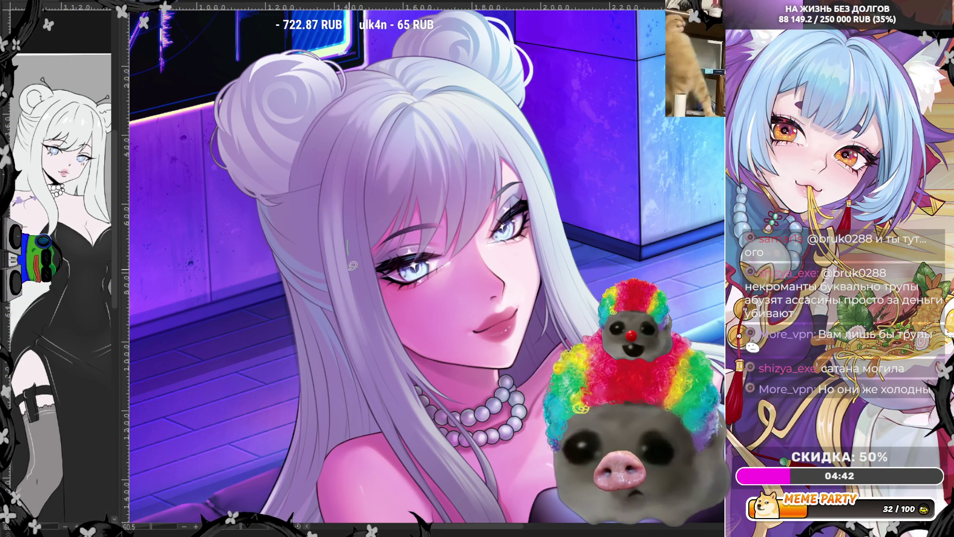
pyautogui.hotkey('ctrl', 'z')
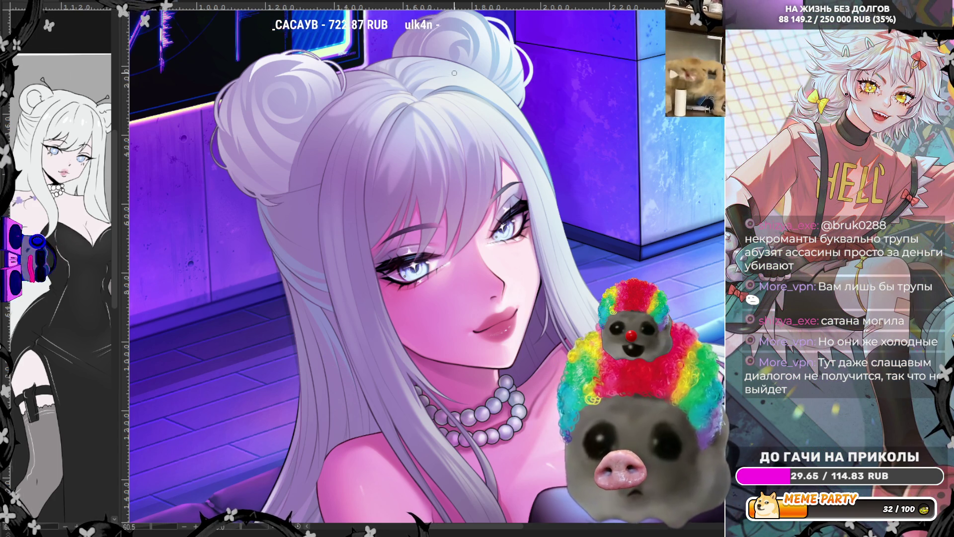
# - Sample a colour from the artwork beside her hair near the shoulder
pyautogui.scroll(-5, 454, 73)
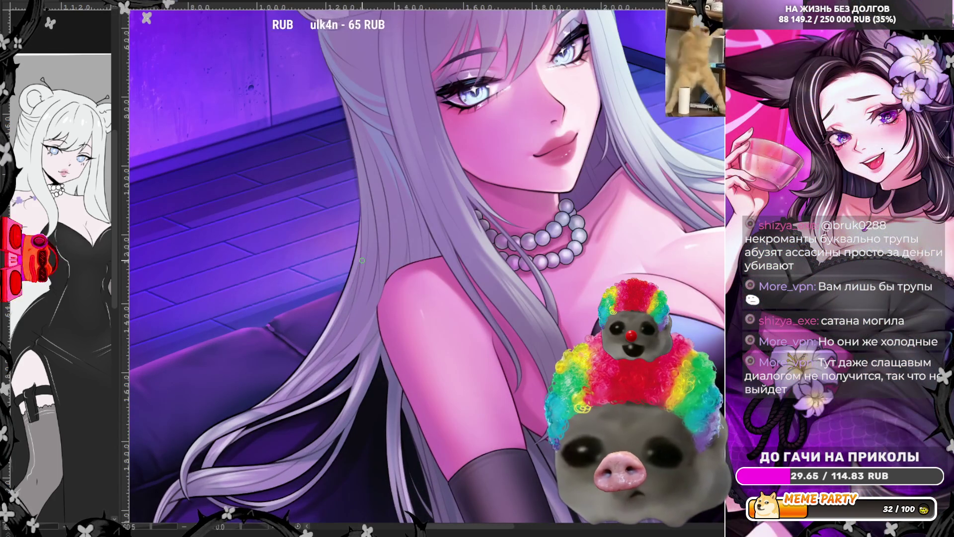
pyautogui.keyDown('ctrl'); pyautogui.click(363, 260); pyautogui.keyUp('ctrl')
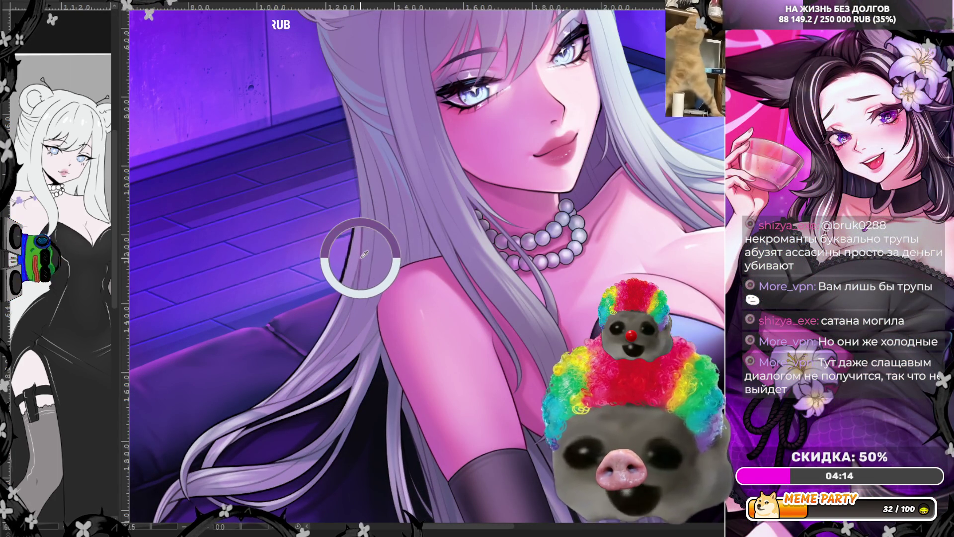
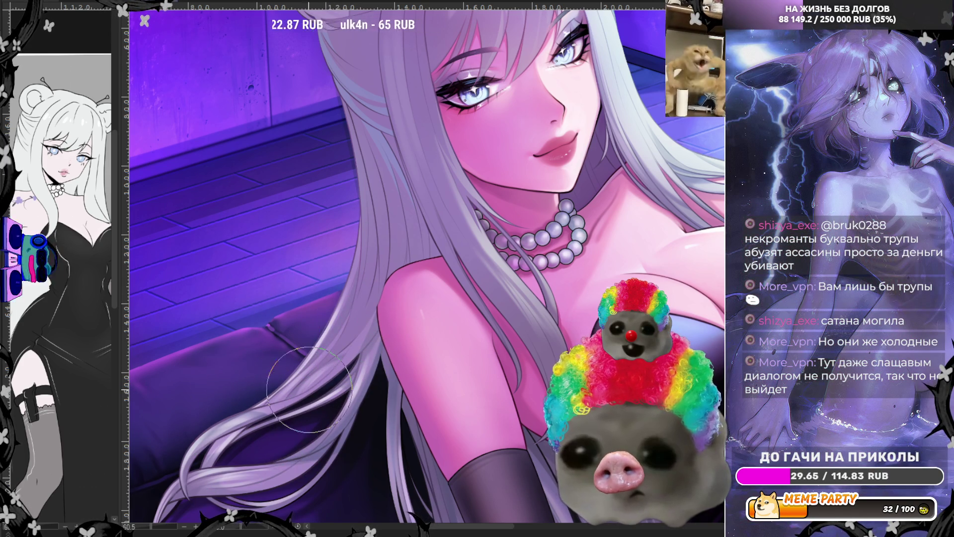
# - Sample the lavender colour from the lower hair strand trailing over the sofa cushion
pyautogui.scroll(-5, 318, 298)
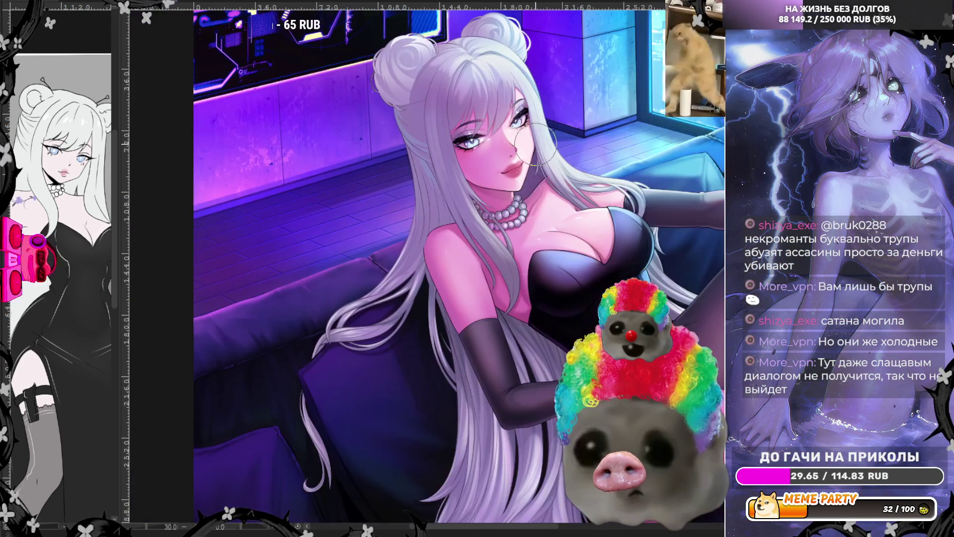
pyautogui.scroll(5, 276, 255)
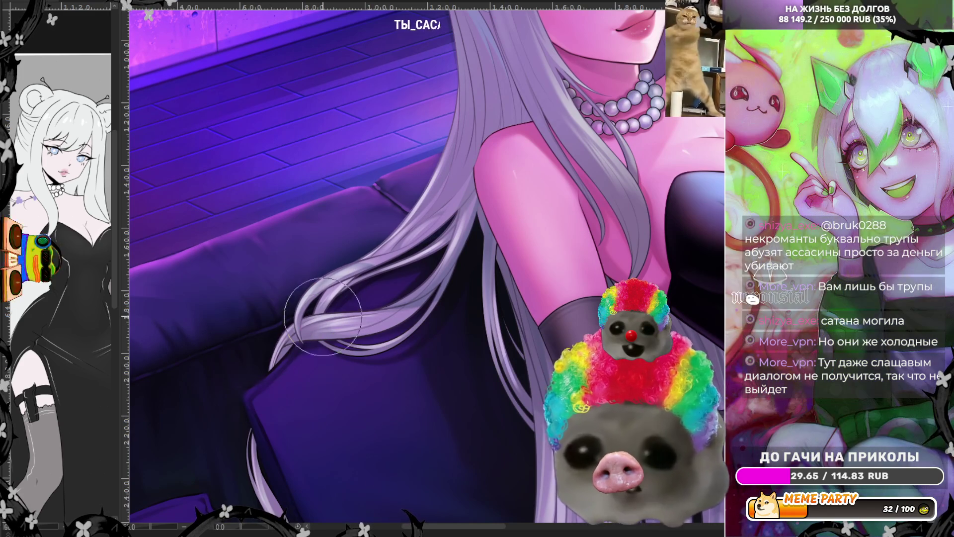
pyautogui.keyDown('alt'); pyautogui.click(281, 343); pyautogui.keyUp('alt')
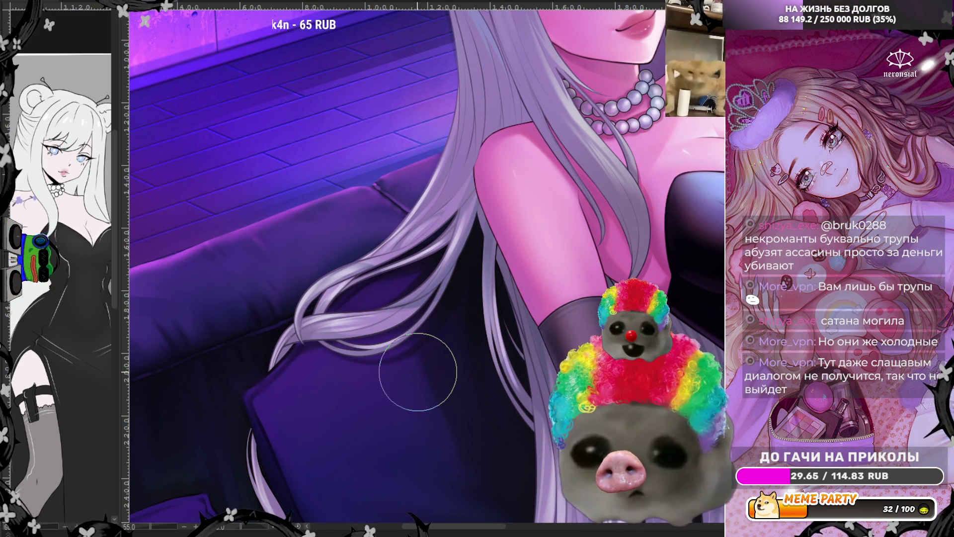
pyautogui.scroll(-5, 398, 358)
pyautogui.scroll(3, 276, 362)
pyautogui.scroll(2, 277, 362)
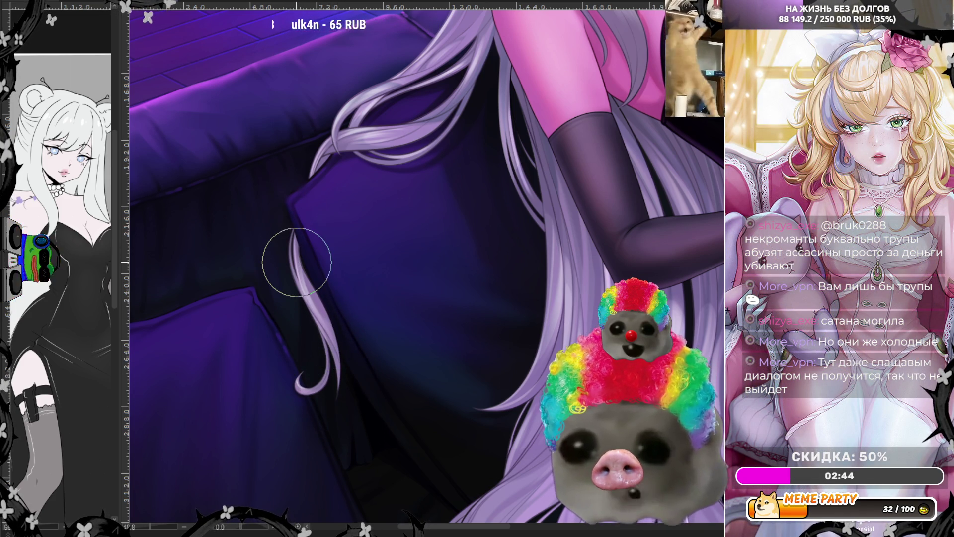
# - Shrink the brush and paint lighter lavender highlights down the thin strand to its curled tip
pyautogui.scroll(5, 297, 262)
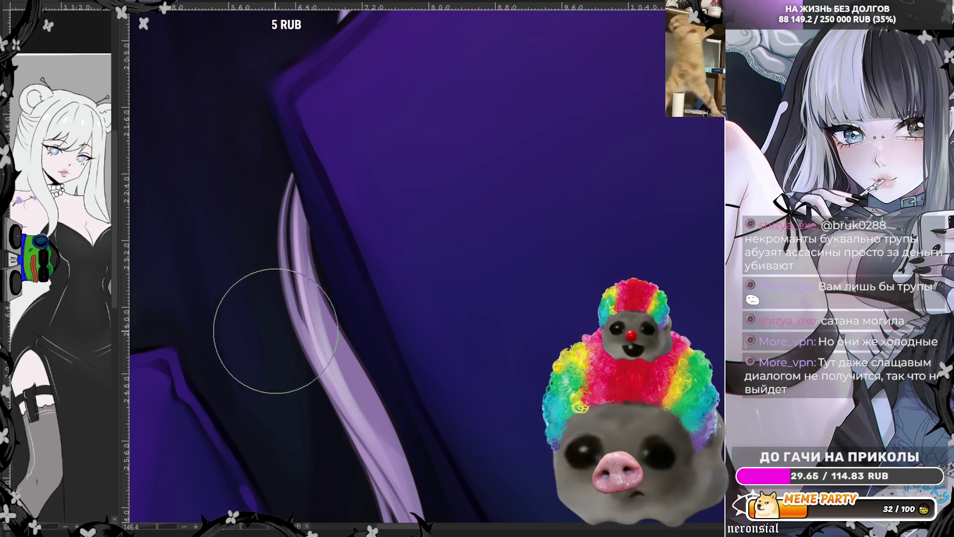
pyautogui.press('[')
pyautogui.press('[')
pyautogui.press('[')
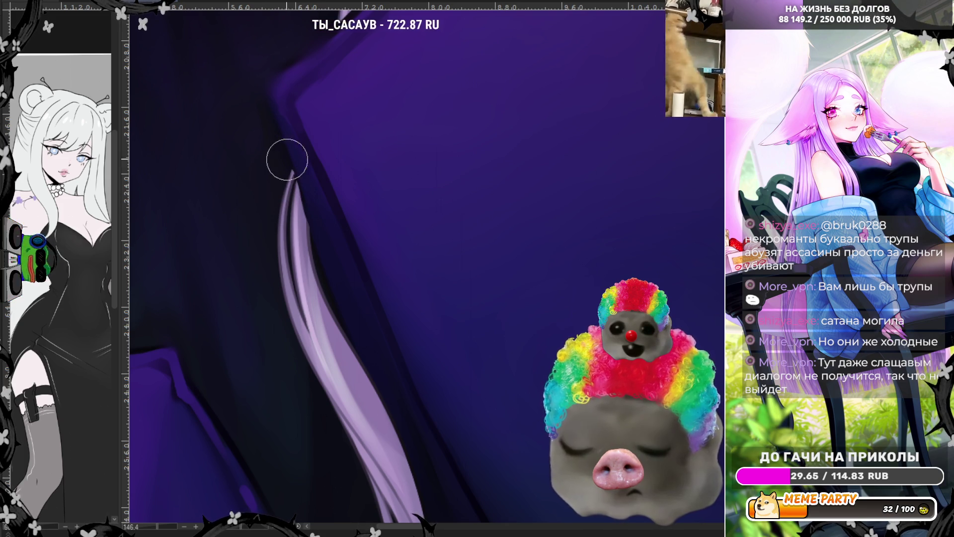
pyautogui.scroll(-5, 251, 193)
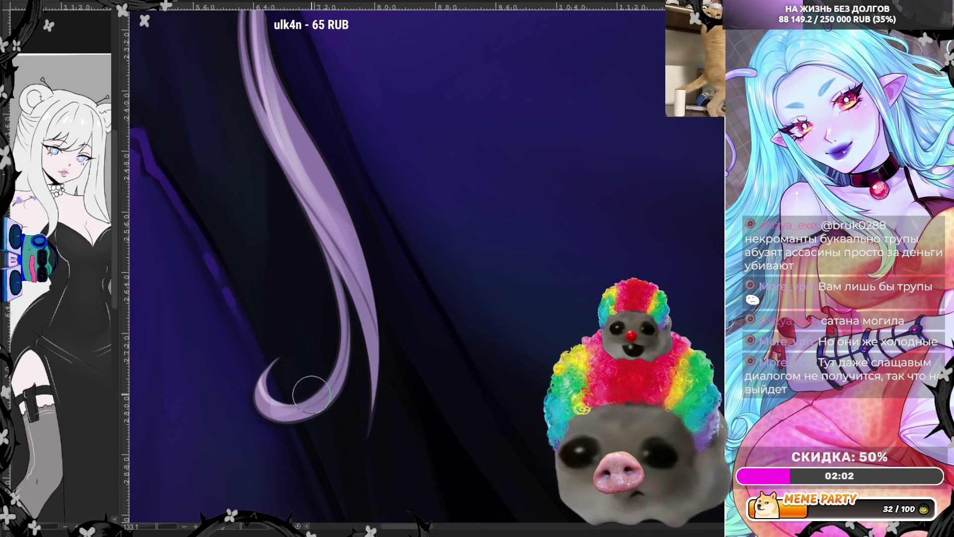
# - Enlarge the brush and refine the hair ends at the canvas bottom into smooth, separate strands
pyautogui.press(']')
pyautogui.press(']')
pyautogui.press(']')
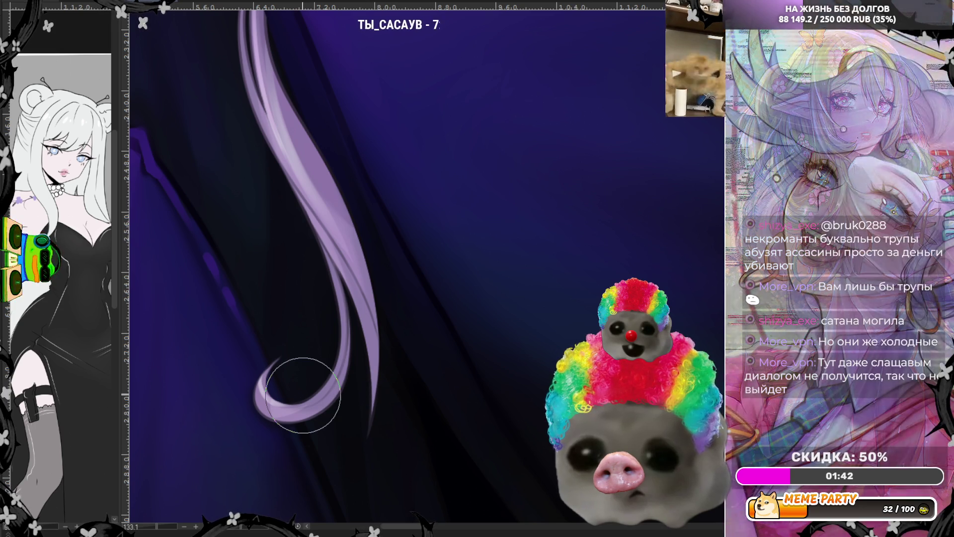
pyautogui.scroll(-2, 256, 245)
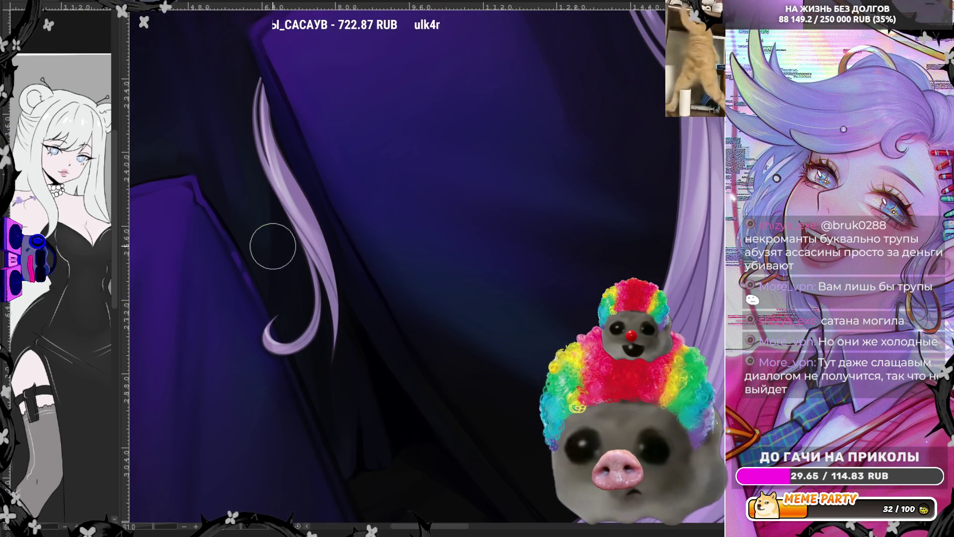
pyautogui.scroll(-2, 272, 246)
pyautogui.scroll(-1, 470, 88)
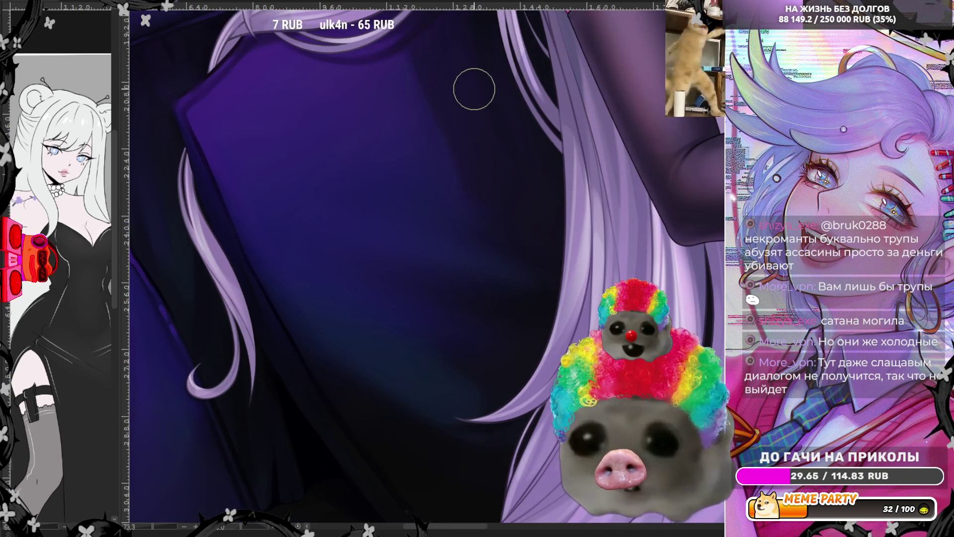
pyautogui.scroll(-1, 391, 153)
pyautogui.scroll(4, 450, 378)
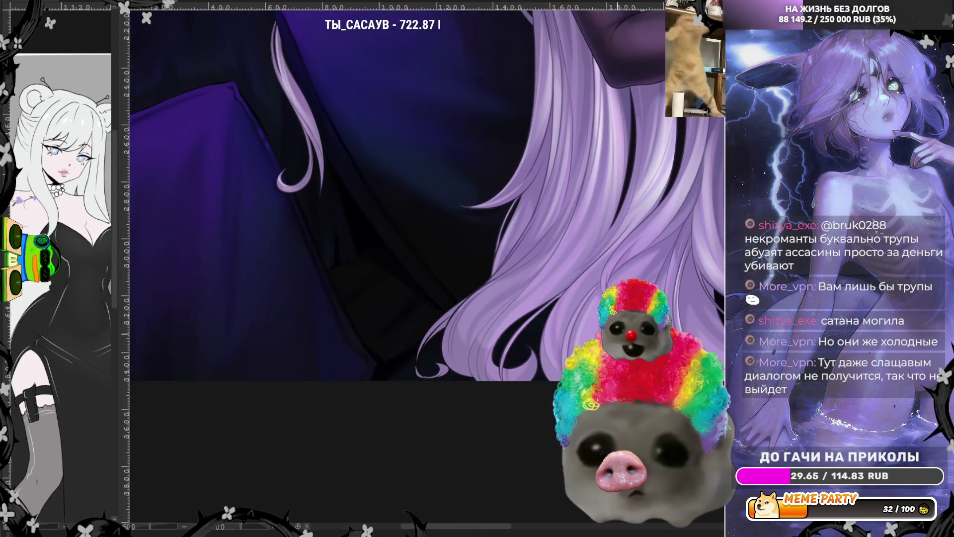
# - Zoom out to see the whole figure, then zoom back in on the face and pearl necklace
pyautogui.scroll(3, 356, 302)
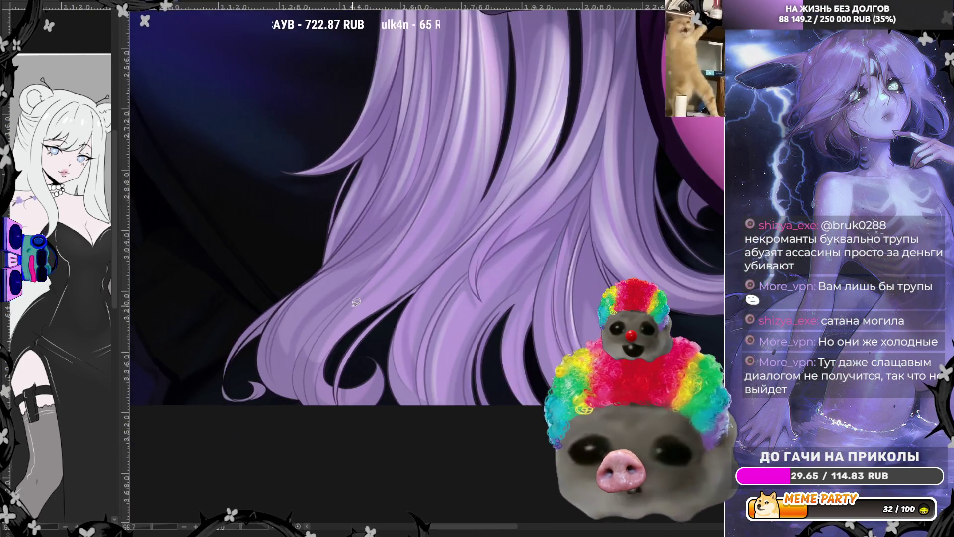
pyautogui.scroll(-1, 355, 302)
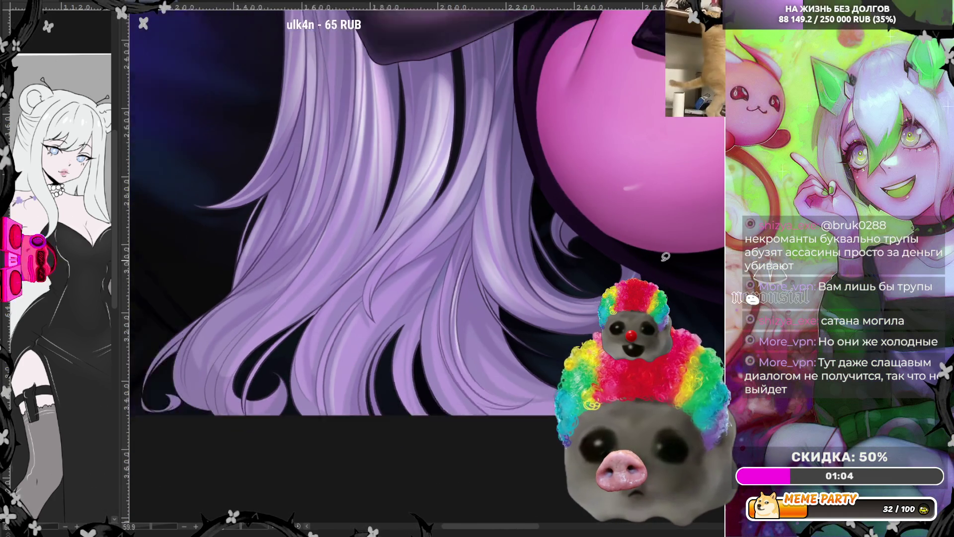
pyautogui.scroll(-2, 665, 257)
pyautogui.scroll(-2, 488, 339)
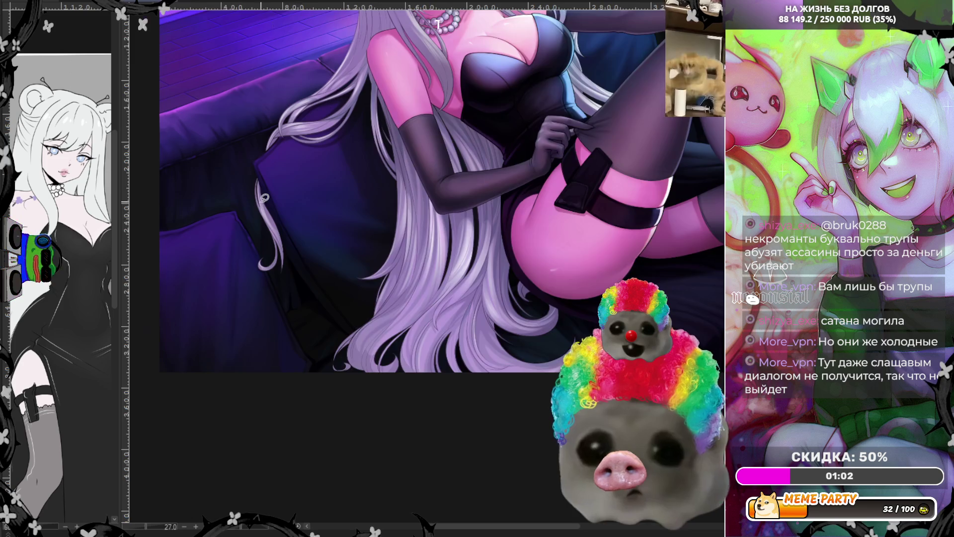
pyautogui.scroll(3, 265, 197)
pyautogui.scroll(-3, 260, 239)
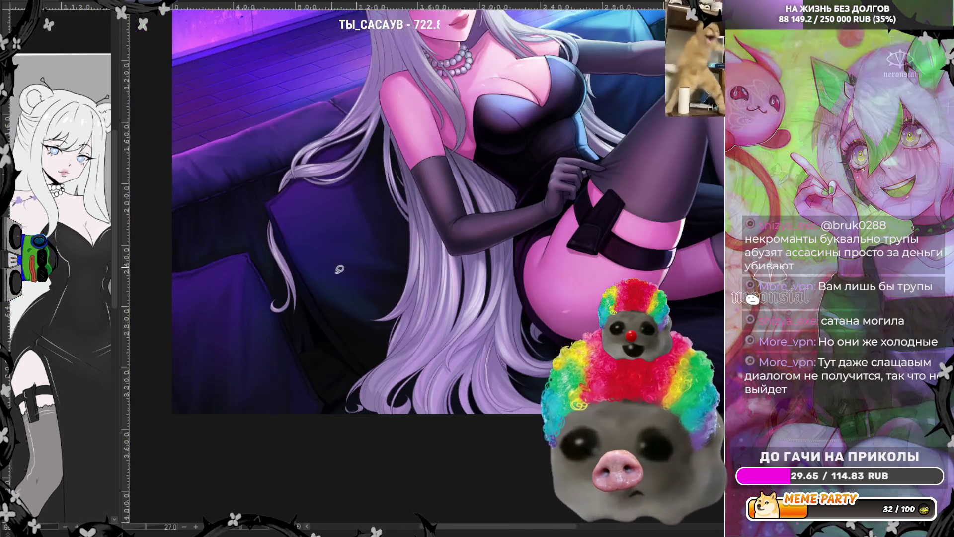
pyautogui.scroll(-2, 339, 269)
pyautogui.scroll(4, 413, 118)
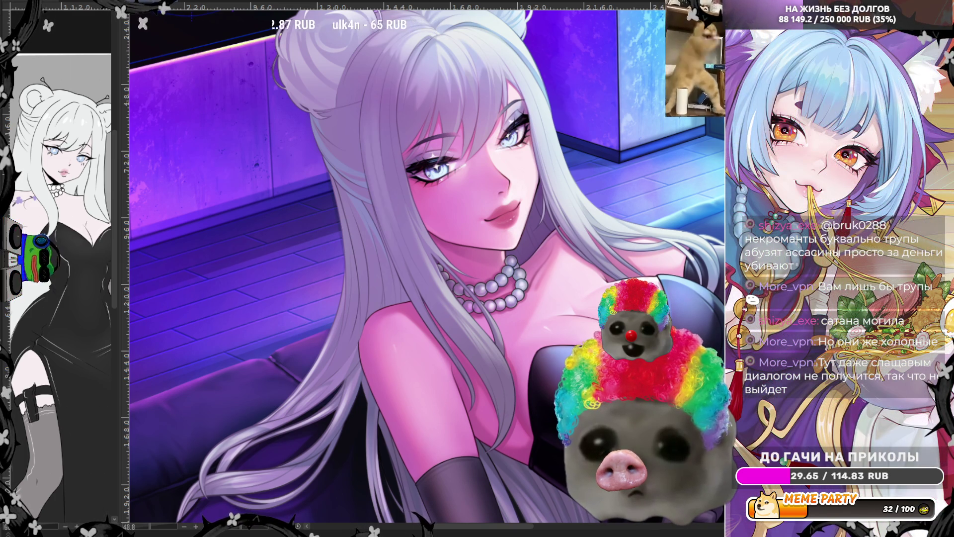
pyautogui.scroll(2, 436, 188)
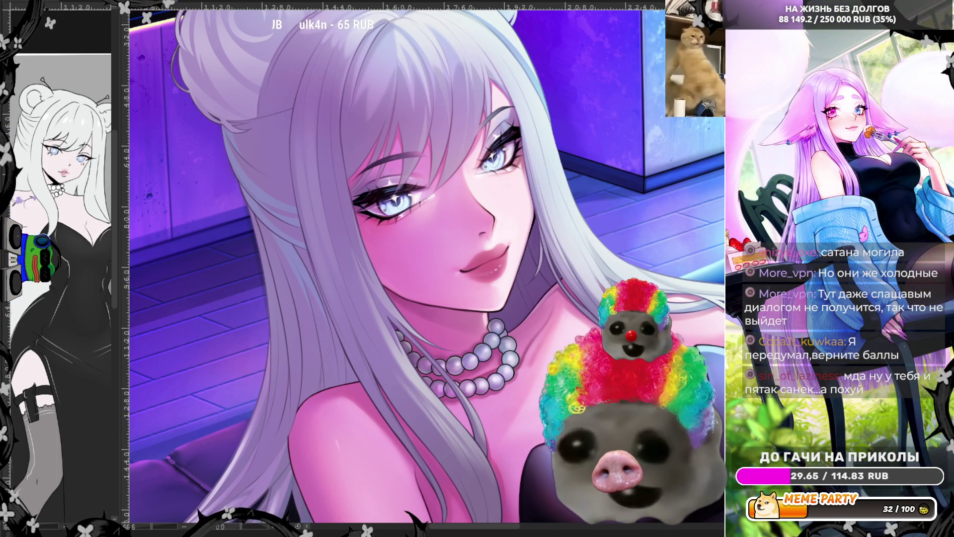
pyautogui.scroll(2, 458, 267)
pyautogui.hscroll(-2, 458, 267)
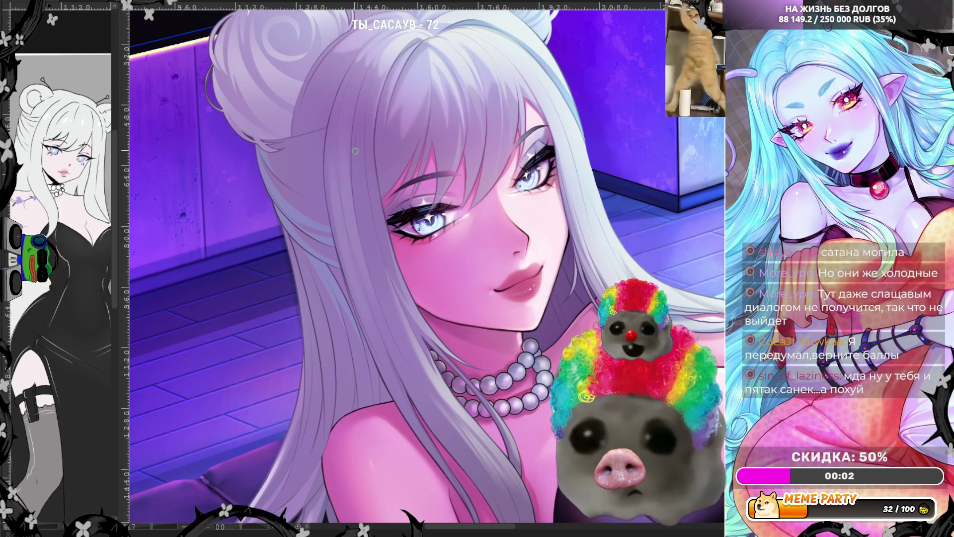
# - Sample the white hair colour and paint a thin strand line beside her face
pyautogui.keyDown('ctrl'); pyautogui.click(437, 56); pyautogui.keyUp('ctrl')
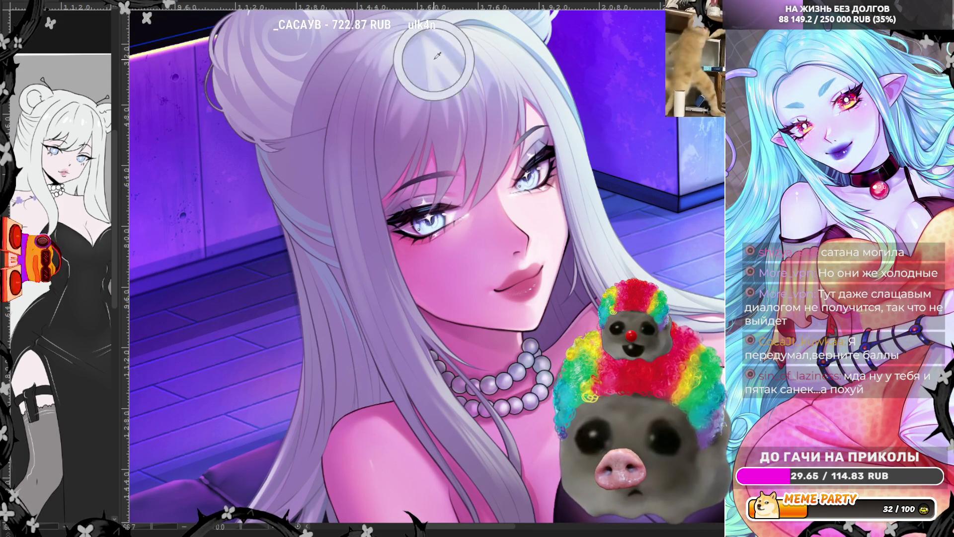
pyautogui.moveTo(362, 233); pyautogui.dragTo(349, 127)
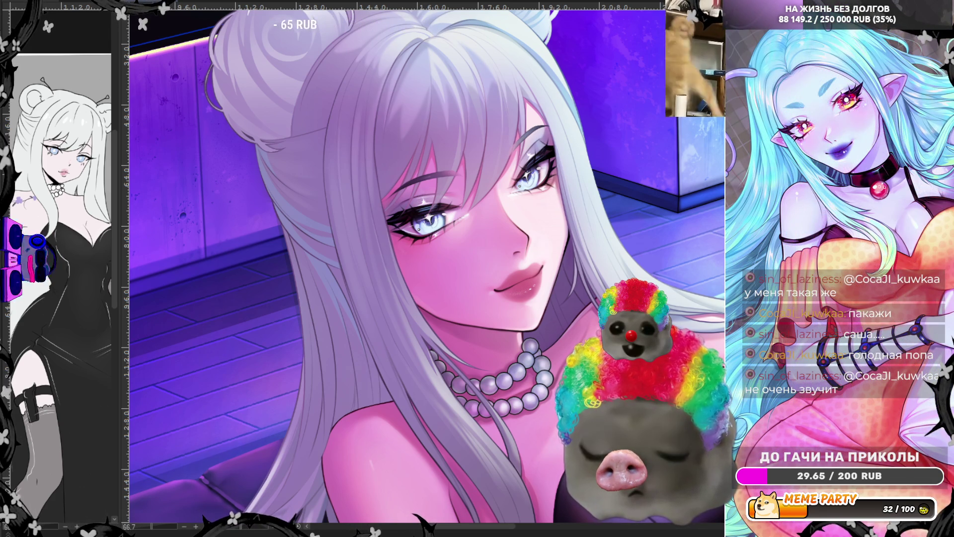
# - Zoom out until the whole face, hair buns and pearl necklace are visible
pyautogui.scroll(2, 311, 195)
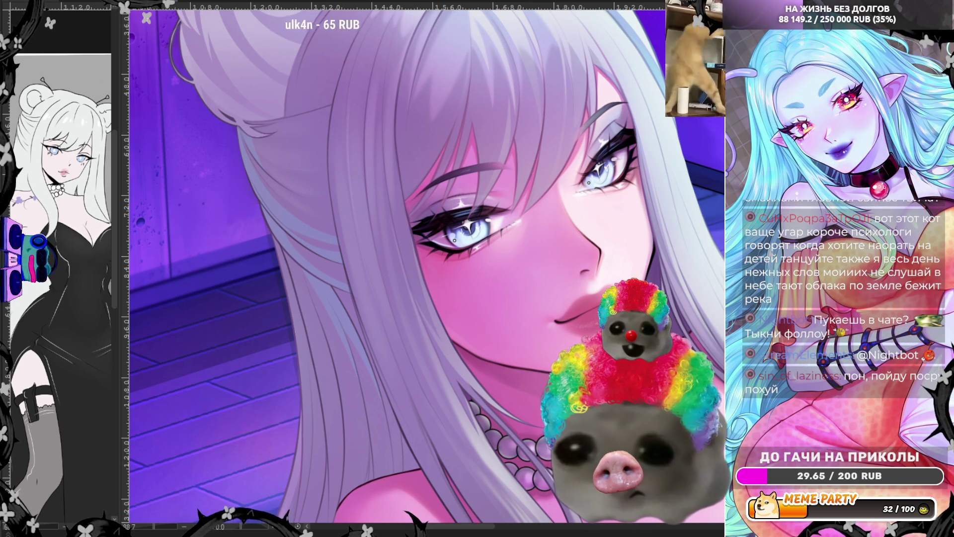
pyautogui.hotkey('ctrl', '-')
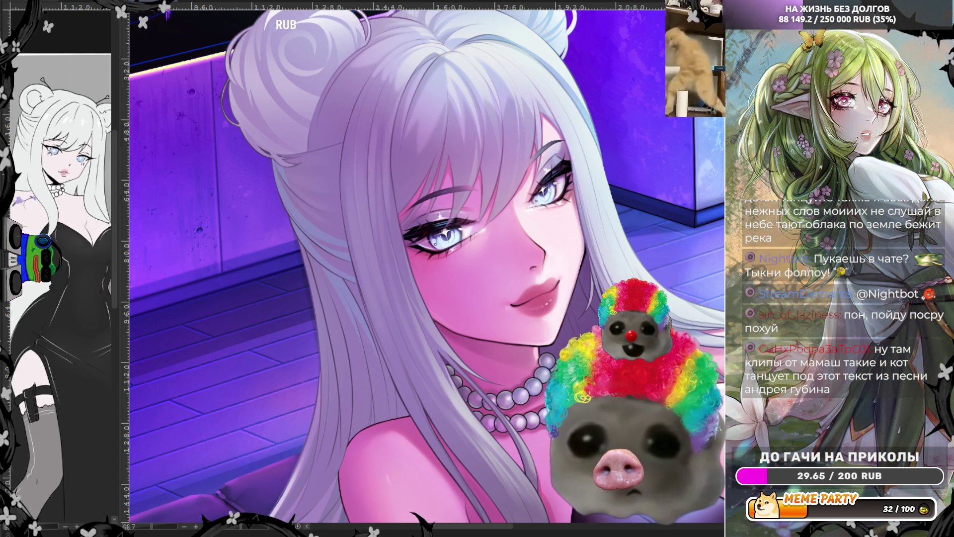
pyautogui.scroll(-2, 221, 273)
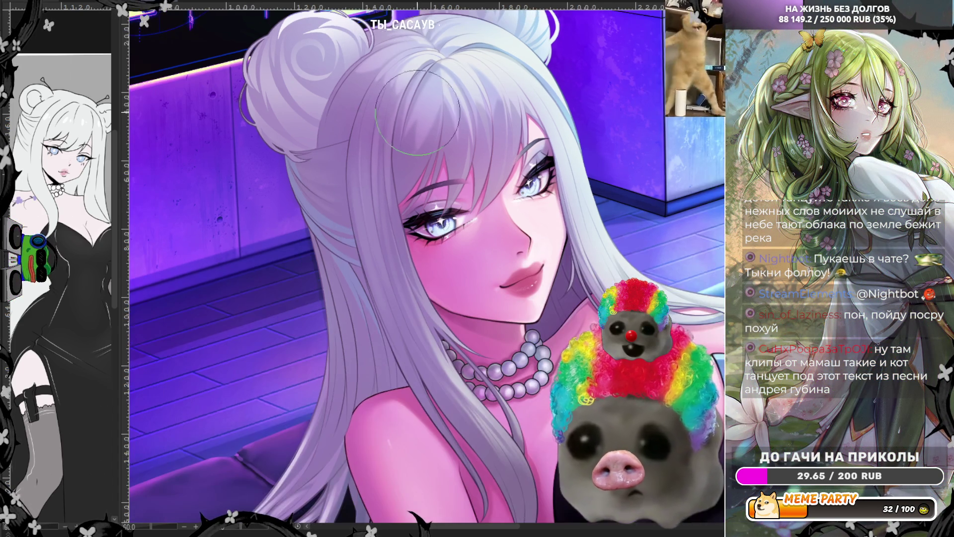
pyautogui.scroll(2, 237, 334)
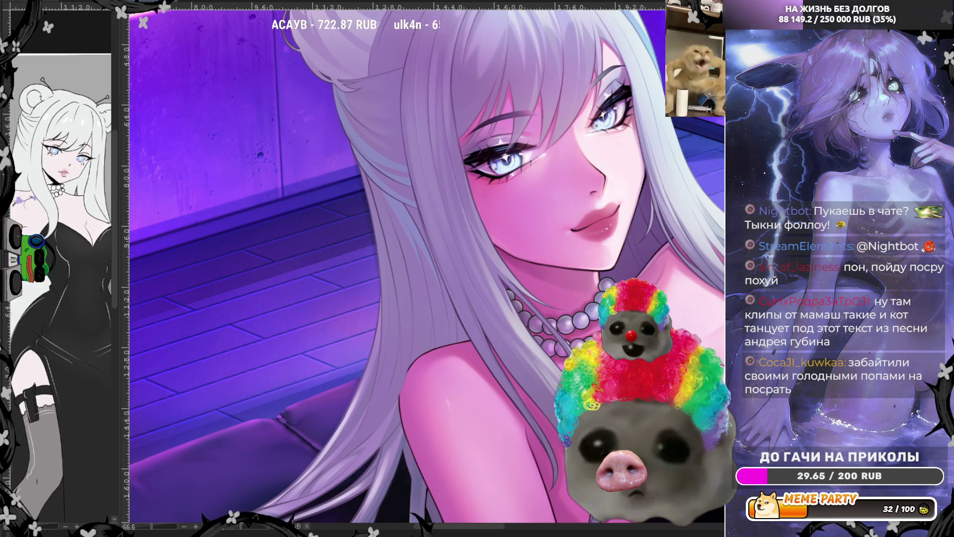
# - Add a darker line along the hair strand beside her eye, then mirror the canvas horizontally
pyautogui.scroll(3, 403, 269)
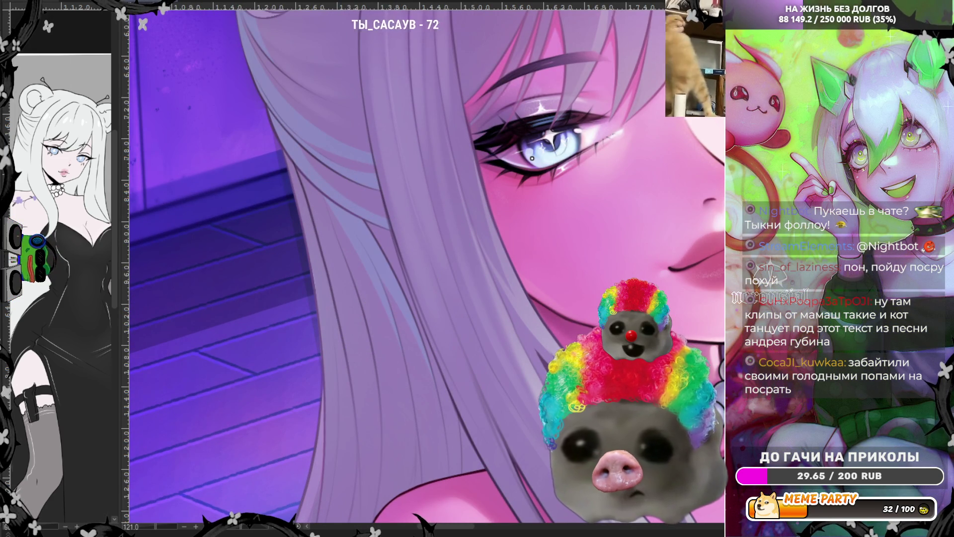
pyautogui.scroll(1, 350, 276)
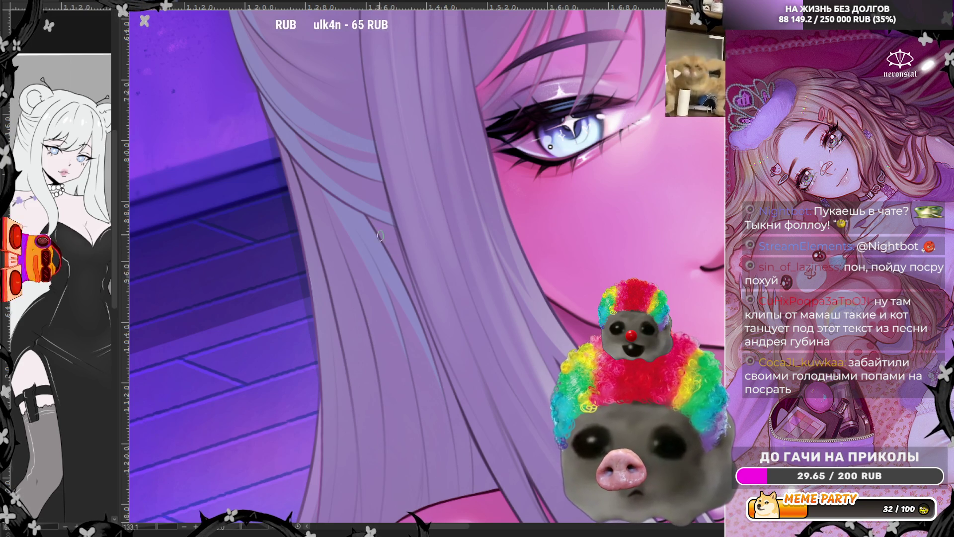
pyautogui.moveTo(380, 236); pyautogui.dragTo(392, 260)
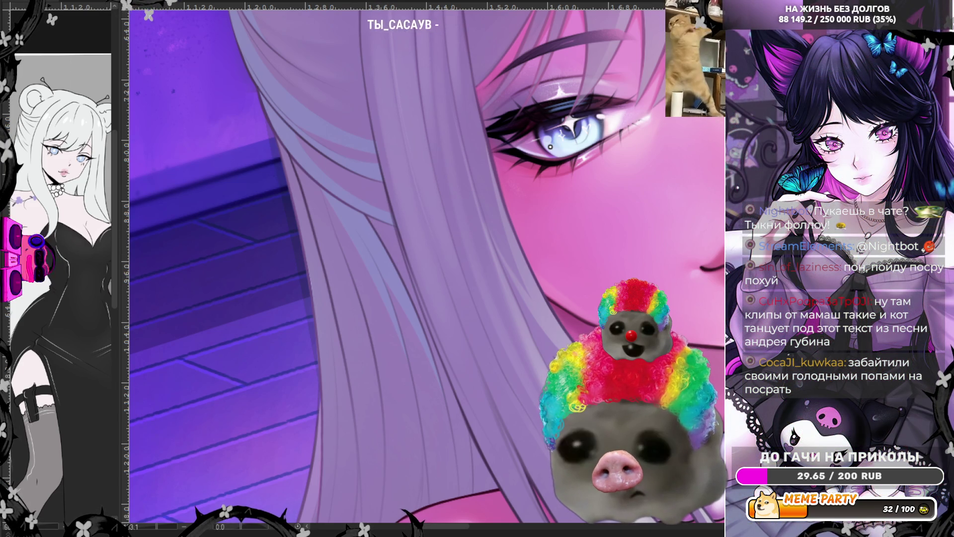
pyautogui.moveTo(384, 232); pyautogui.dragTo(410, 276)
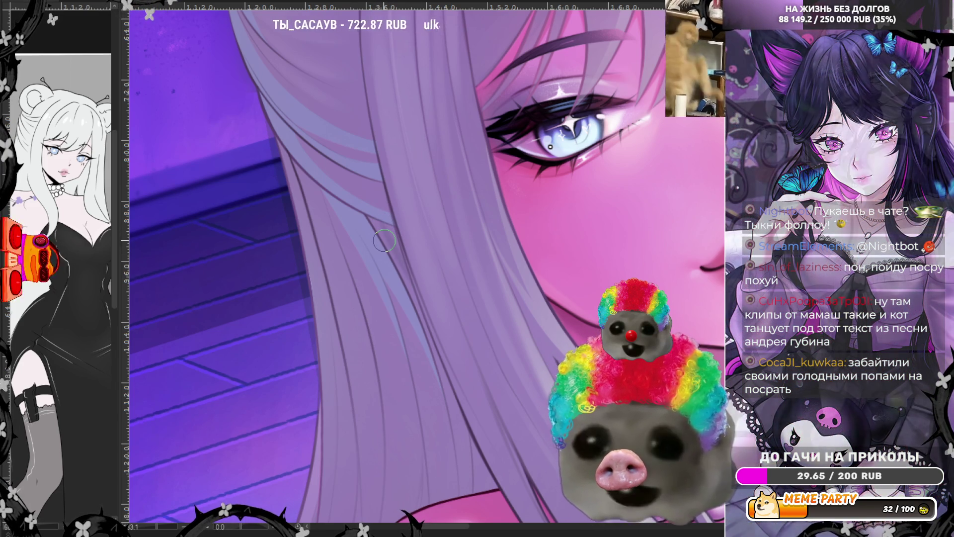
pyautogui.hotkey('ctrl', 'z')
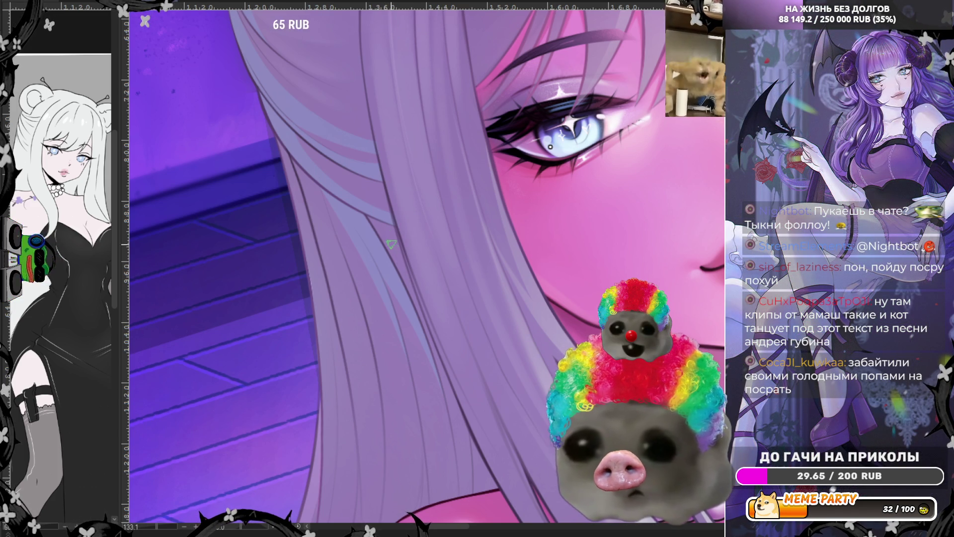
pyautogui.moveTo(373, 221); pyautogui.dragTo(417, 312)
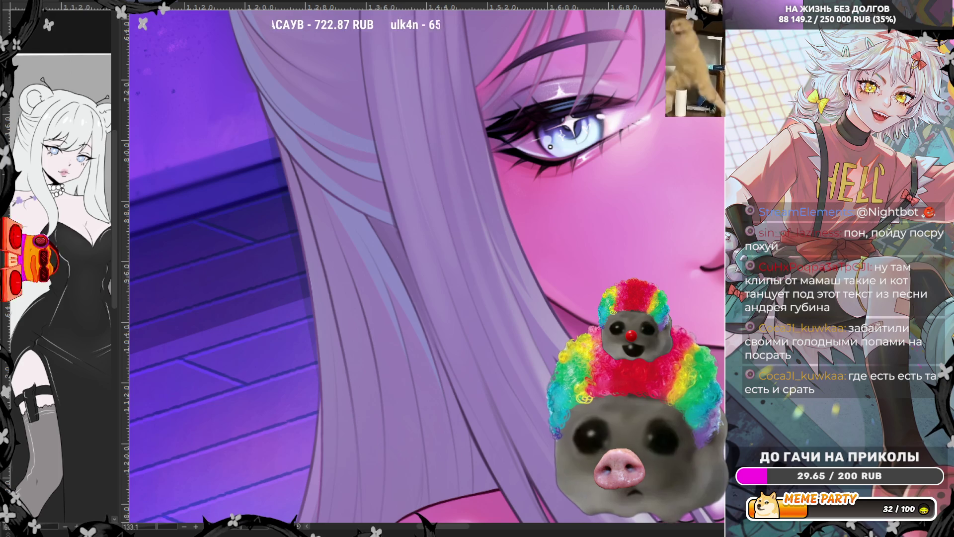
pyautogui.press('m')
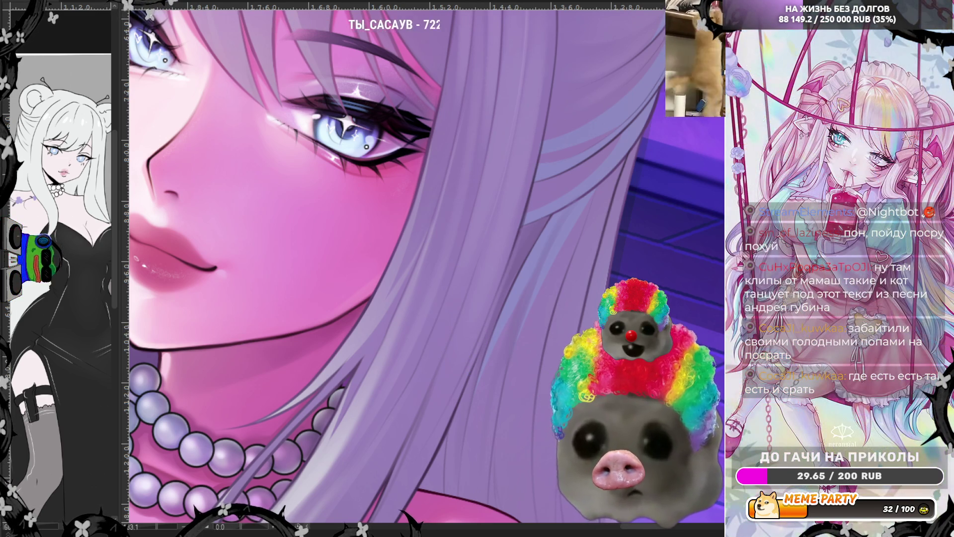
# - Flip the canvas back to its normal, unmirrored orientation
pyautogui.press('m')
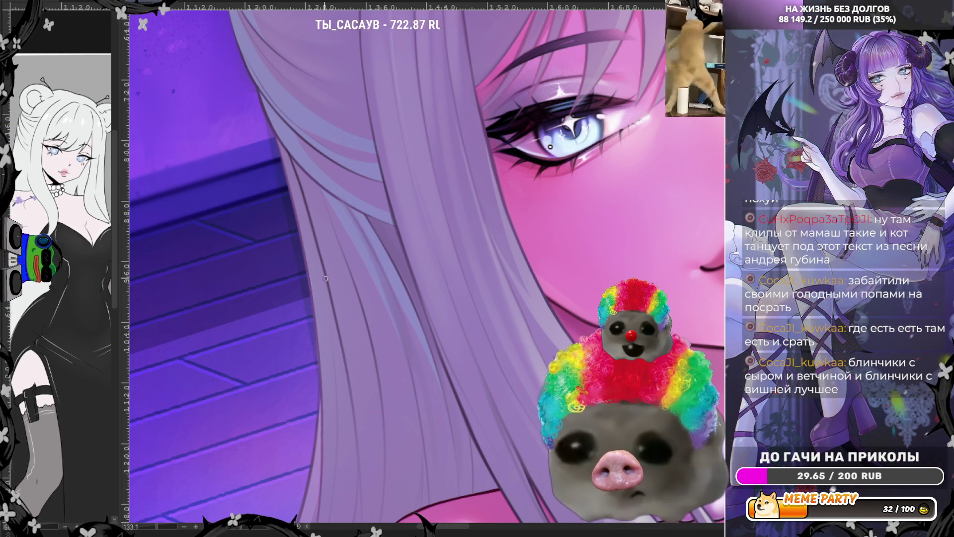
# - Try a darker diagonal hair stroke, undo it, and mirror the canvas horizontally
pyautogui.moveTo(345, 205); pyautogui.dragTo(410, 332)
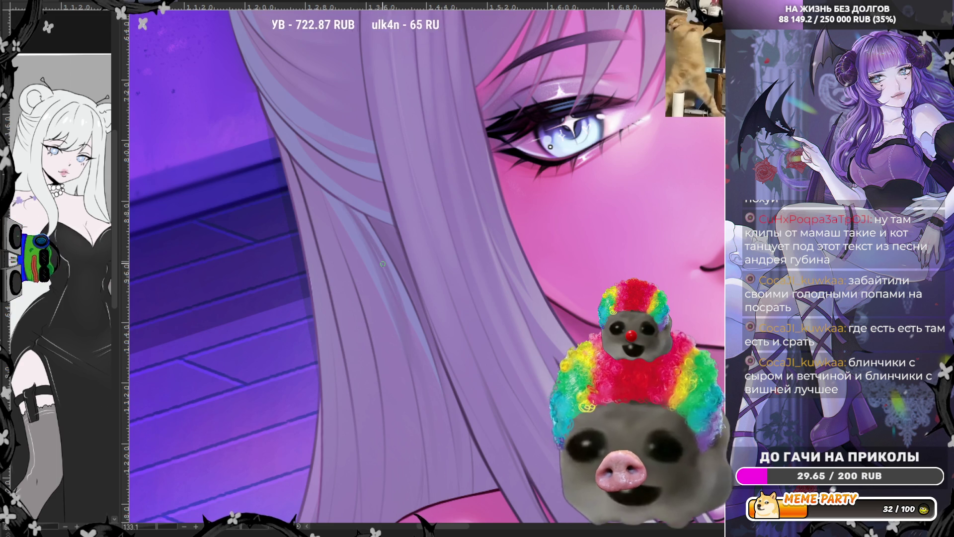
pyautogui.hotkey('ctrl', 'z')
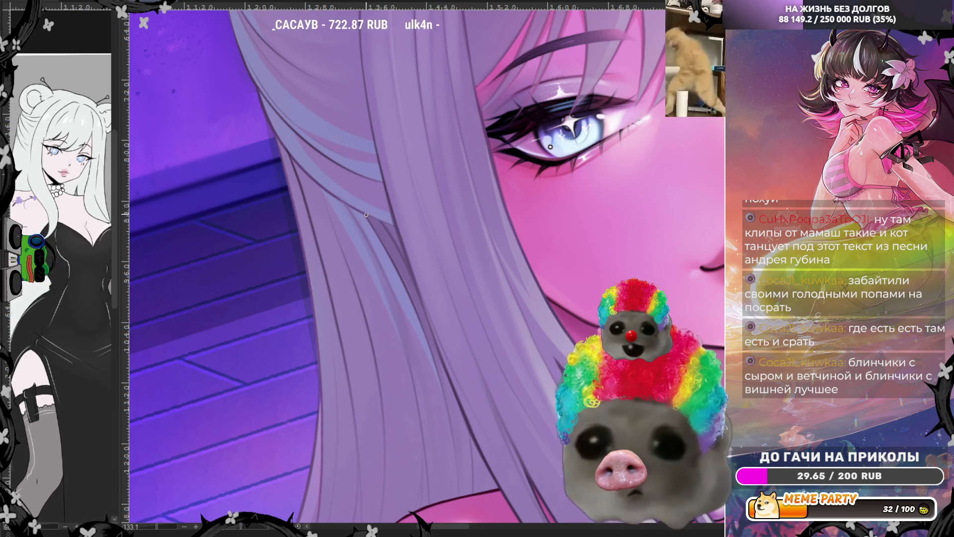
pyautogui.press('m')
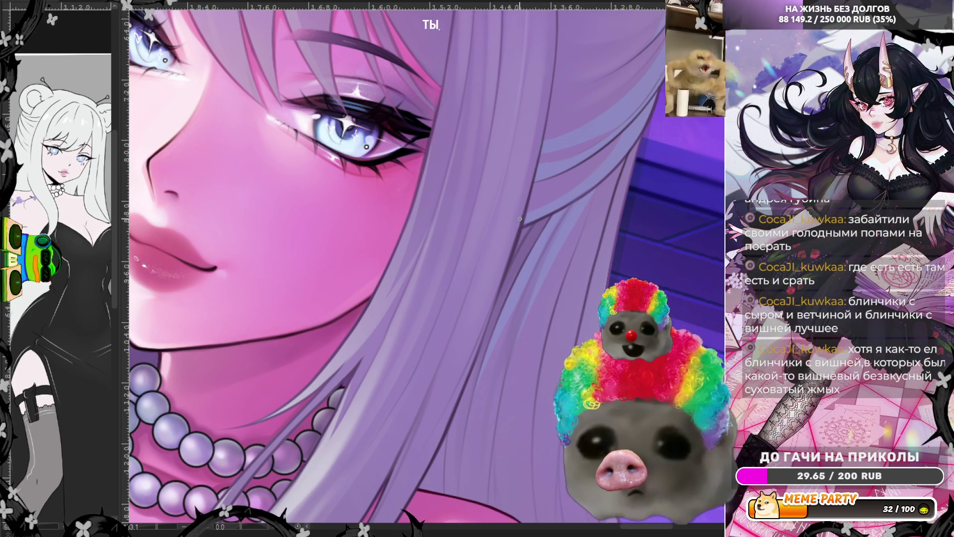
# - Unmirror and zoom in on the hair, trying two dark strand lines and undoing both
pyautogui.scroll(-3, 491, 228)
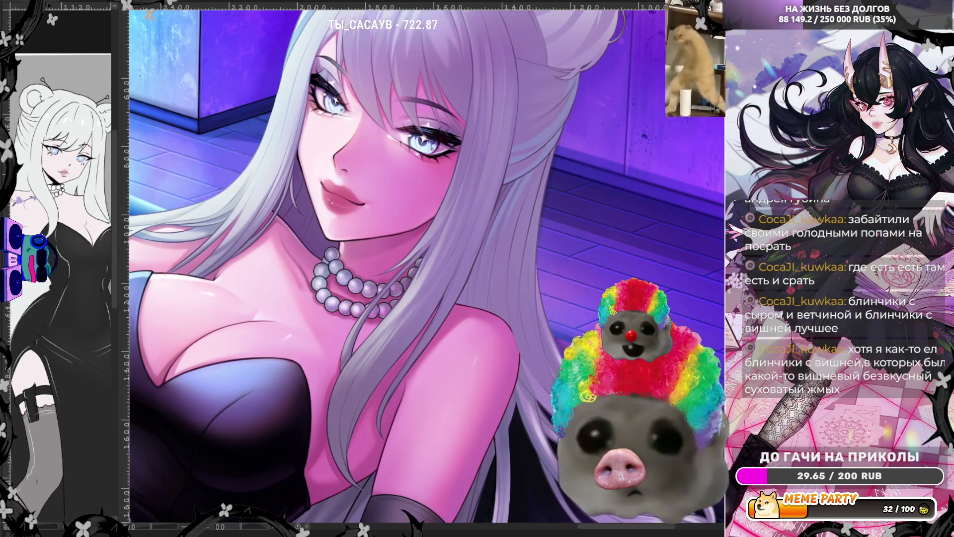
pyautogui.press('m')
pyautogui.scroll(5, 476, 239)
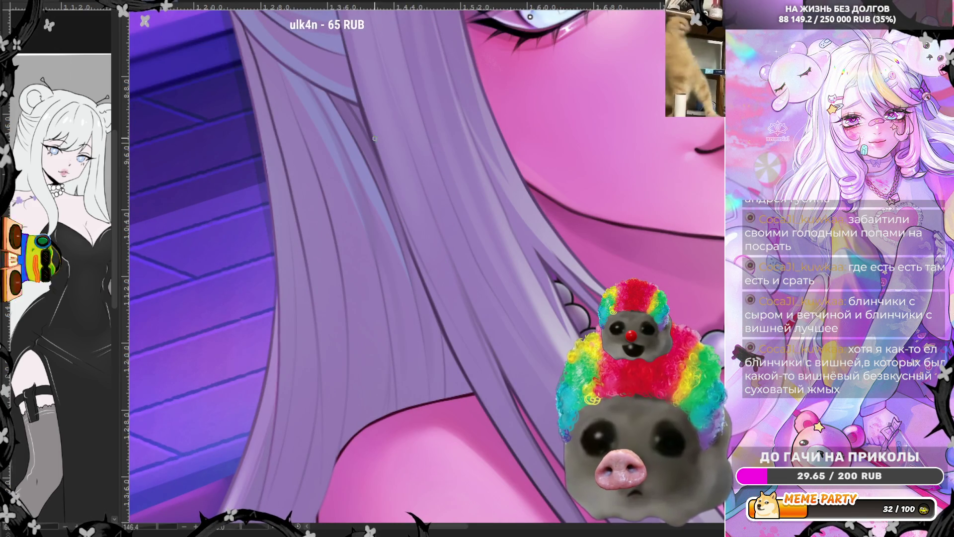
pyautogui.moveTo(374, 138); pyautogui.dragTo(414, 256)
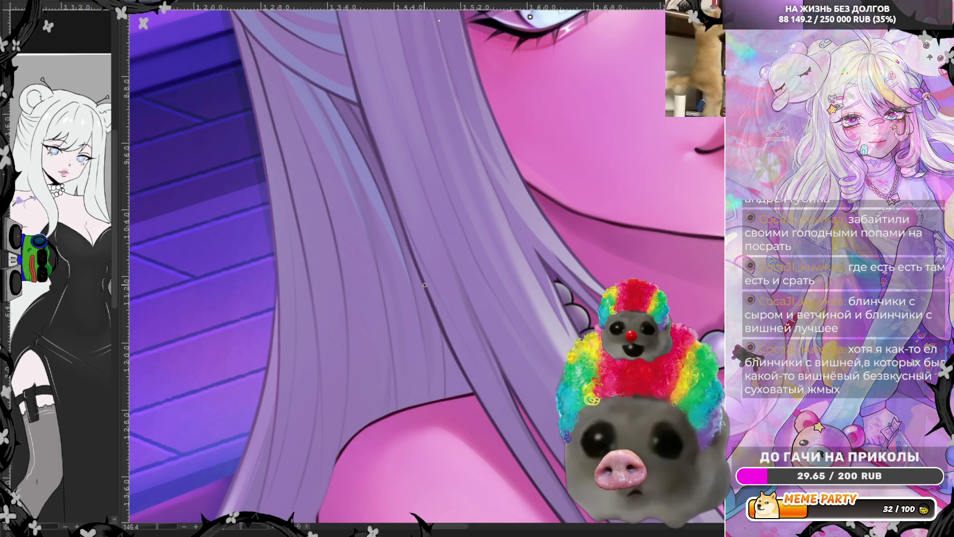
pyautogui.hotkey('ctrl', 'z')
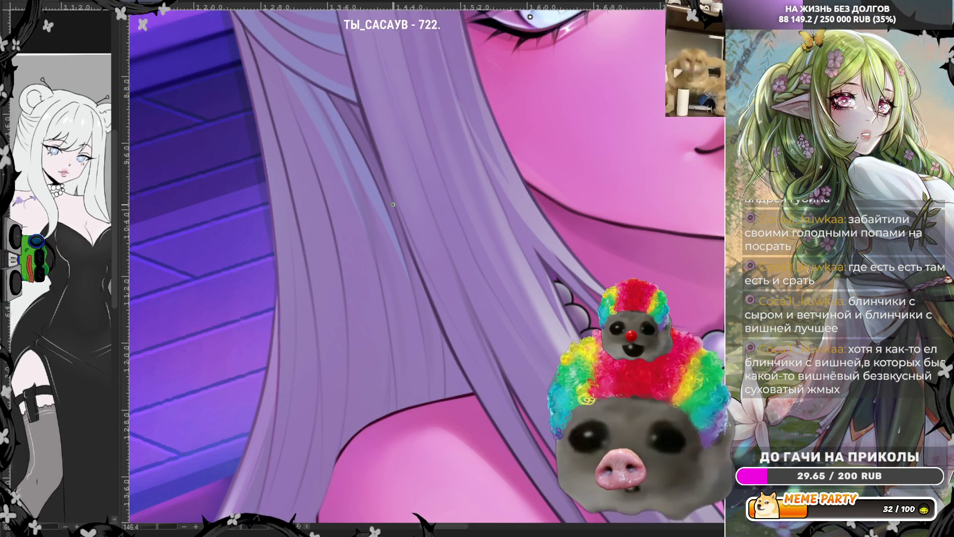
pyautogui.moveTo(386, 174); pyautogui.dragTo(419, 275)
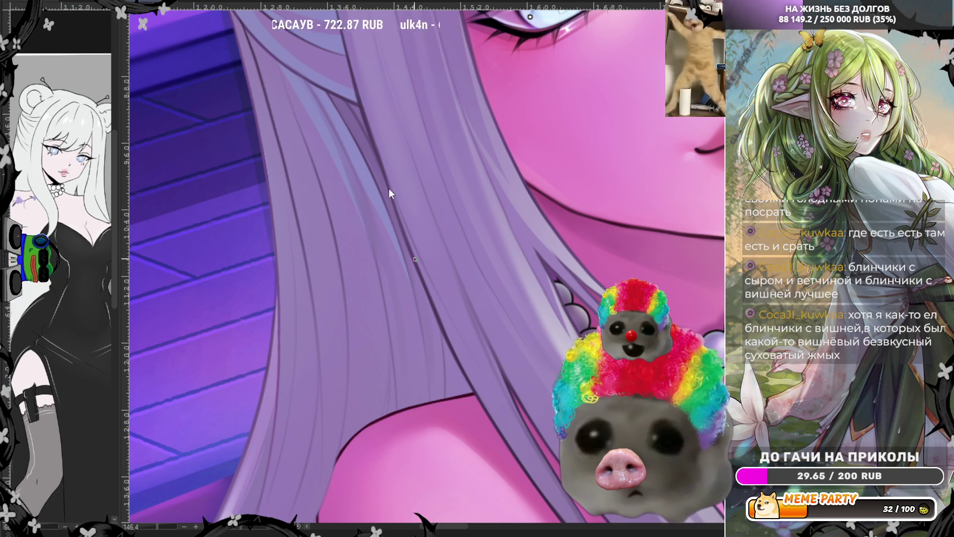
pyautogui.hotkey('ctrl', 'z')
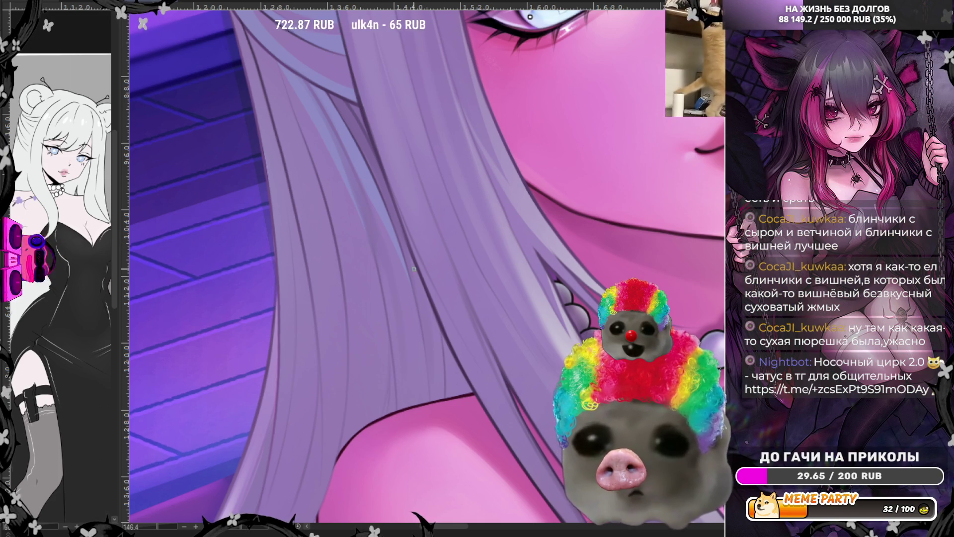
# - Darken the hair strand line beside the neck with three overlapping strokes
pyautogui.moveTo(387, 177); pyautogui.dragTo(434, 294)
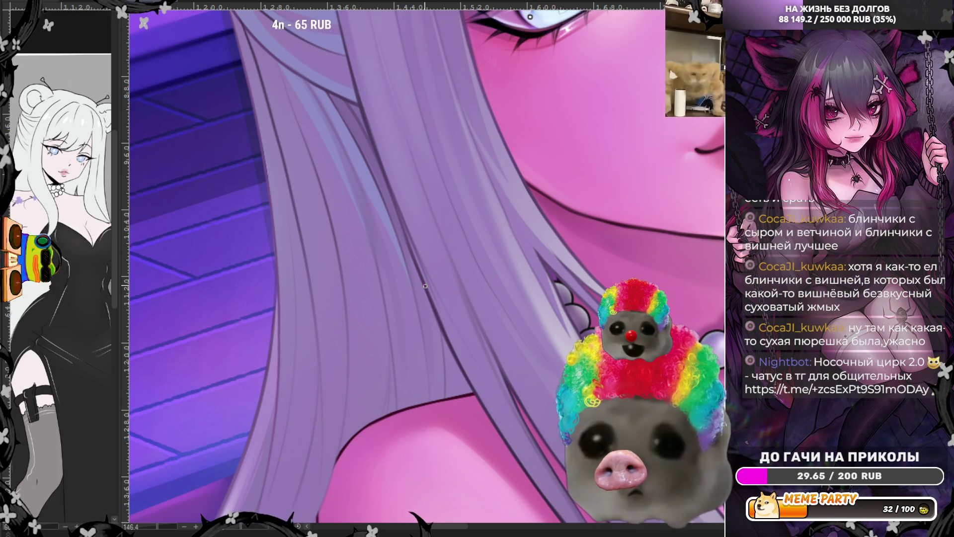
pyautogui.moveTo(404, 225); pyautogui.dragTo(434, 294)
pyautogui.moveTo(389, 193); pyautogui.dragTo(402, 226)
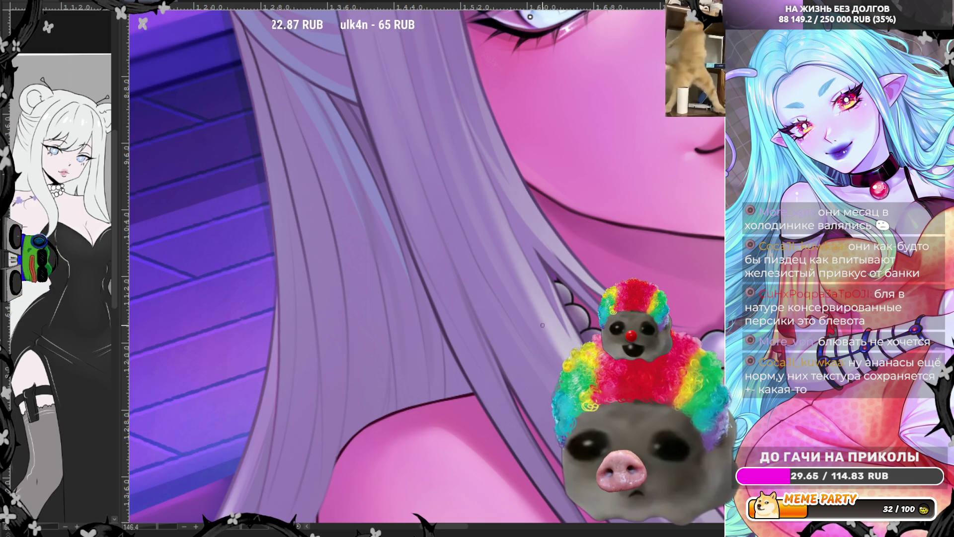
# - Mirror the canvas and add two light highlight strokes along the hair strand crossing the pearls
pyautogui.press('h')
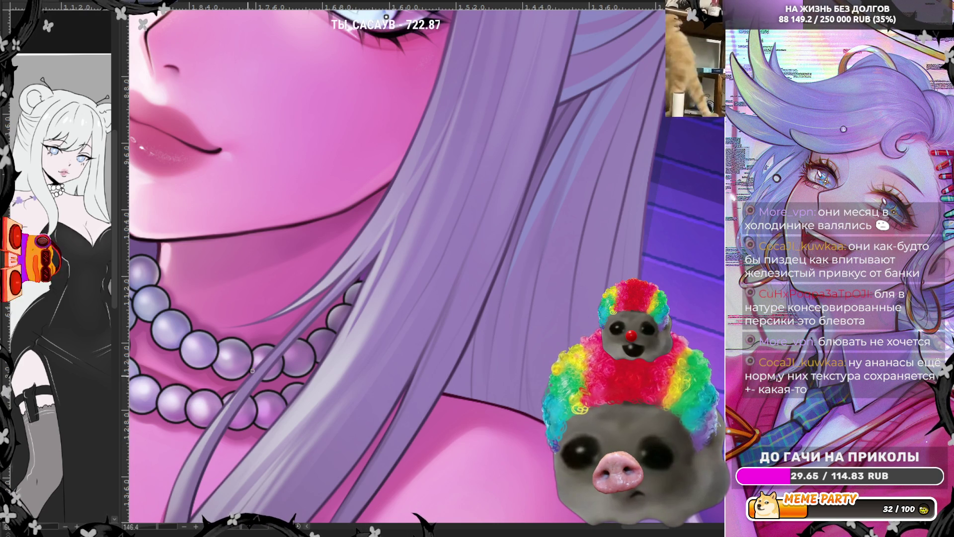
pyautogui.moveTo(227, 406); pyautogui.dragTo(306, 305)
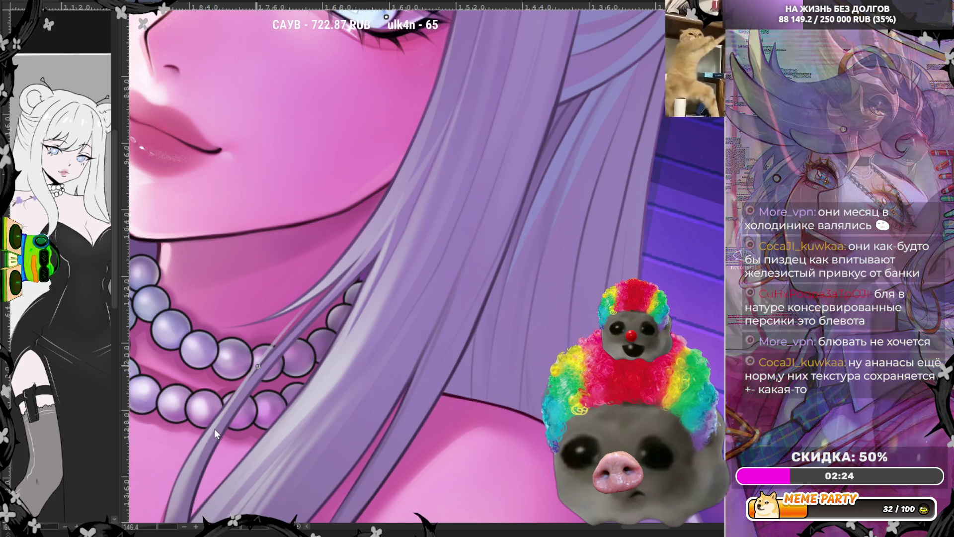
pyautogui.moveTo(208, 434)
pyautogui.mouseDown()
pyautogui.moveTo(272, 353)
pyautogui.moveTo(314, 323)
pyautogui.mouseUp()
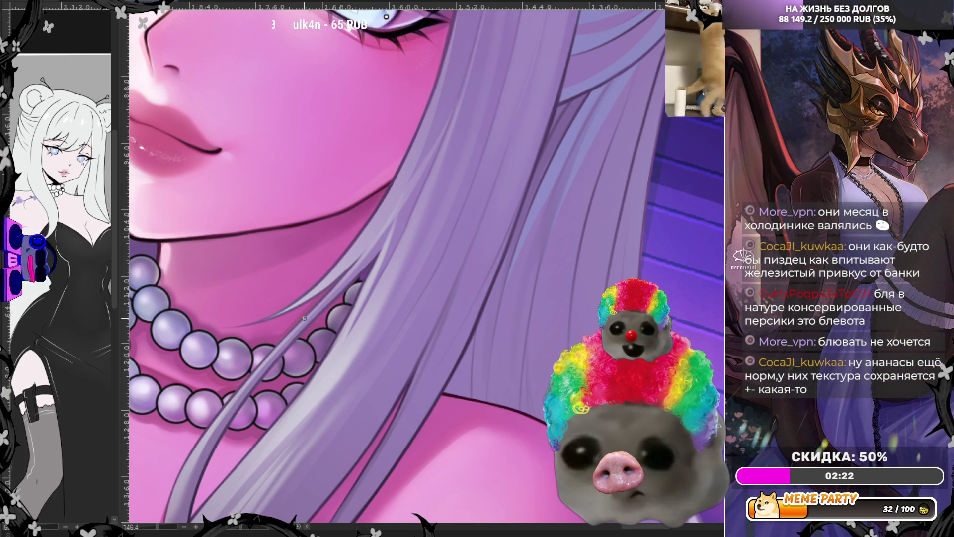
pyautogui.scroll(-5, 416, 270)
pyautogui.scroll(3, 546, 176)
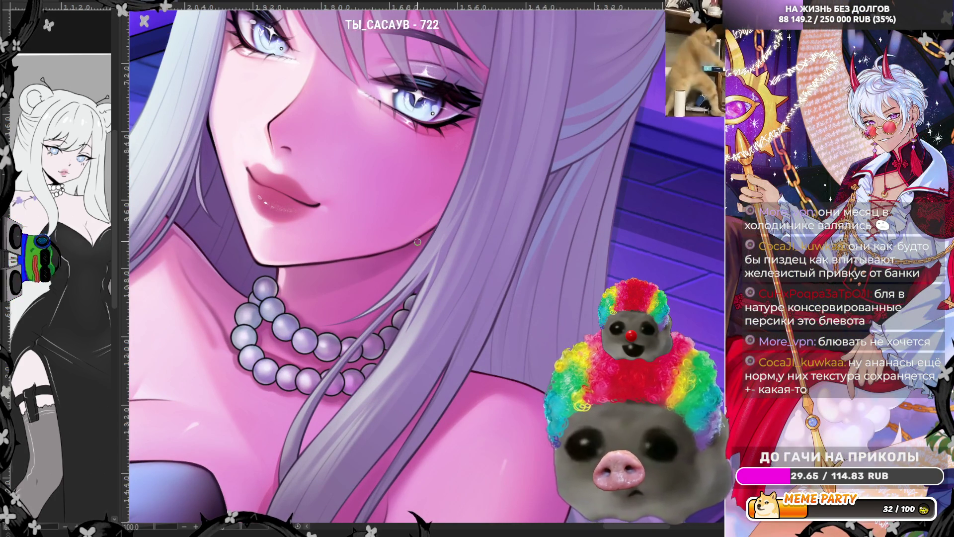
pyautogui.keyDown('ctrl'); pyautogui.click(442, 258); pyautogui.keyUp('ctrl')
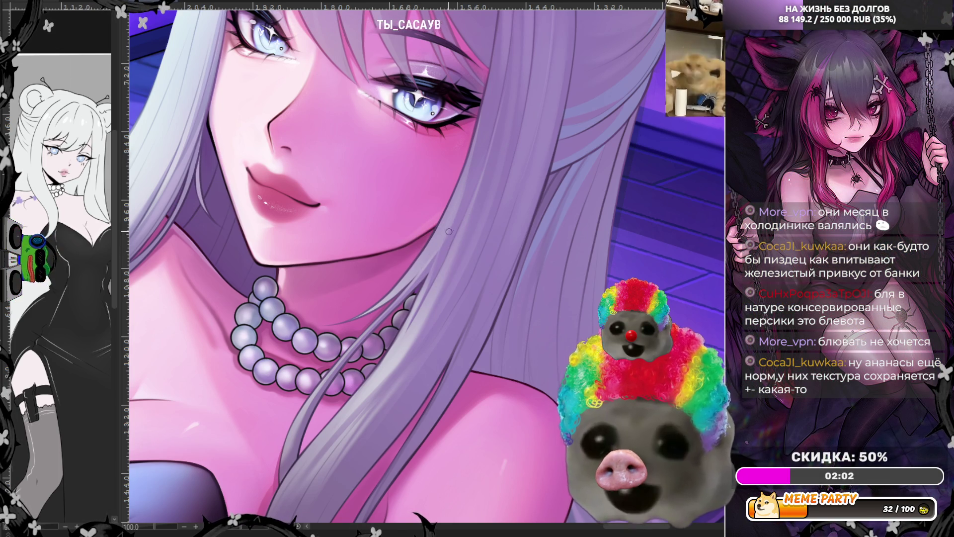
pyautogui.press('h')
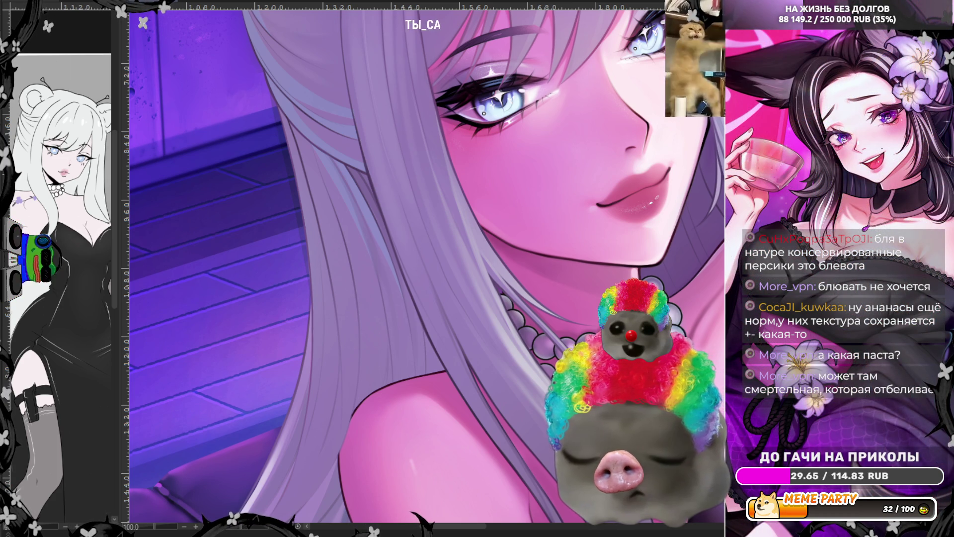
# - Zoom out to check the illustration, then zoom and rotate the view onto the hair over her eye
pyautogui.hotkey('ctrl', '-')
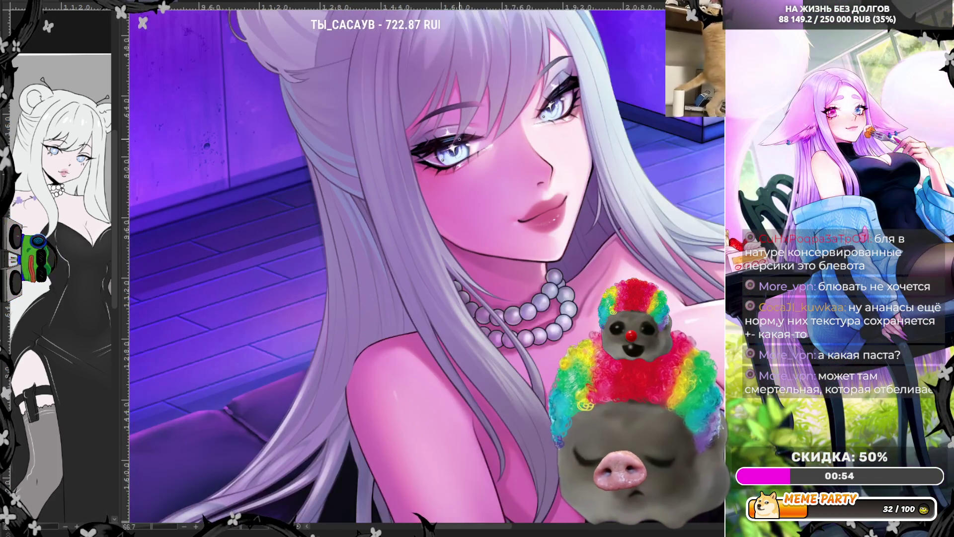
pyautogui.hotkey('ctrl', '+')
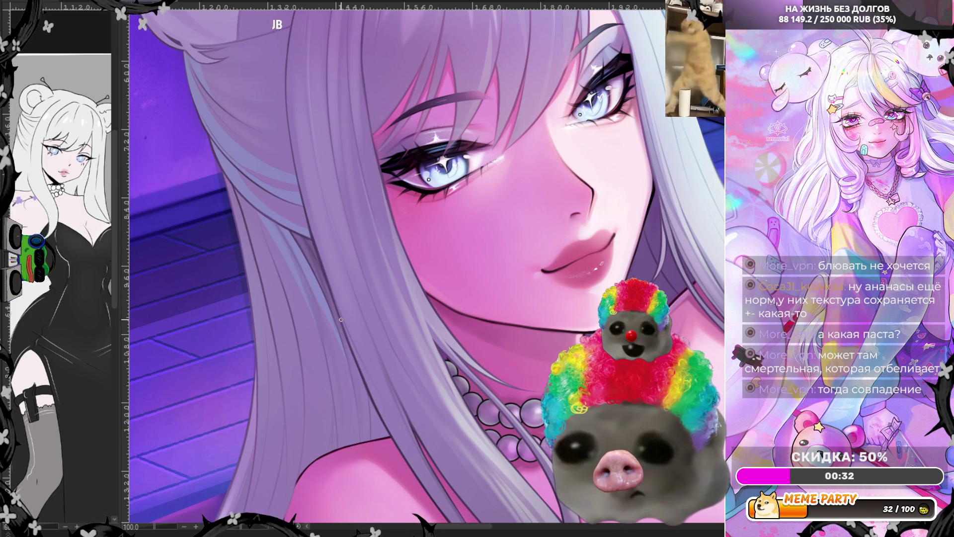
pyautogui.scroll(-2, 319, 255)
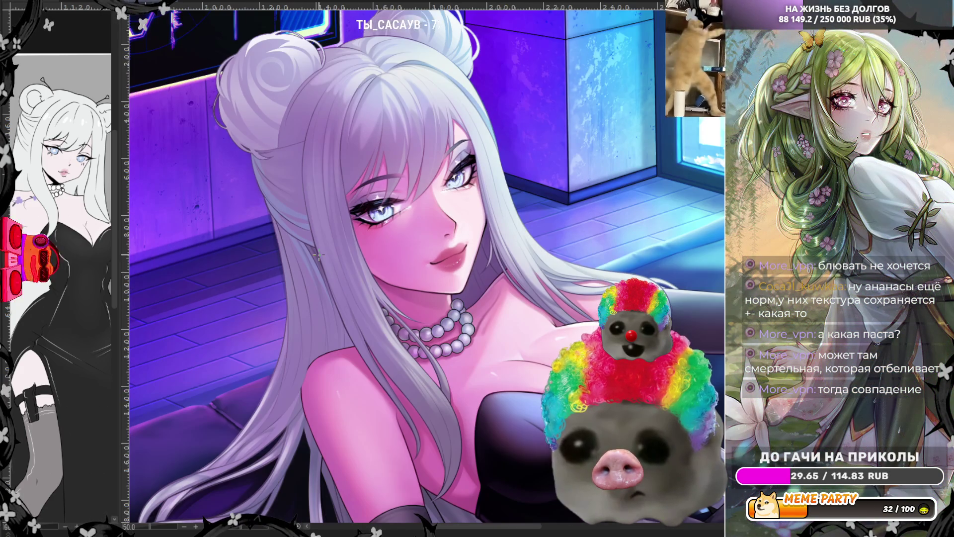
pyautogui.scroll(2, 289, 137)
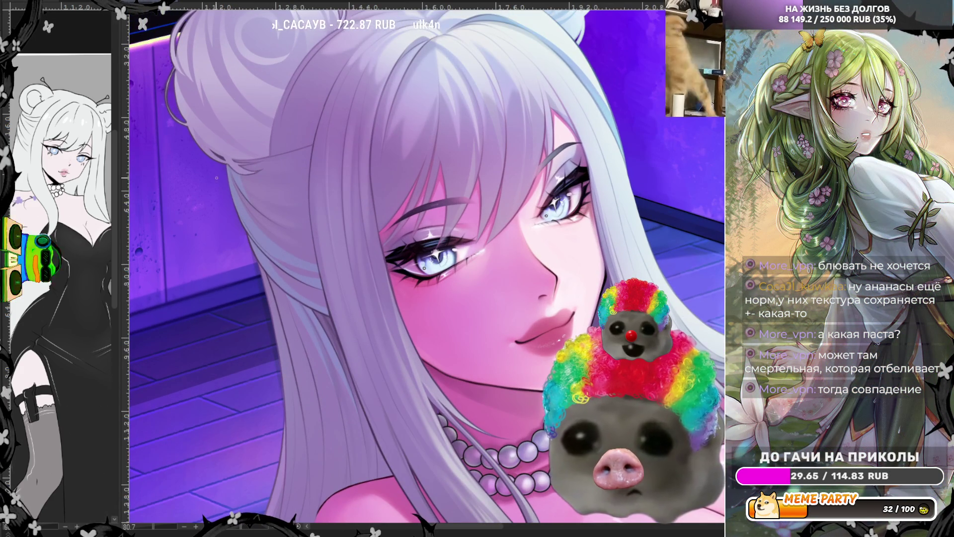
pyautogui.moveTo(378, 279); pyautogui.dragTo(432, 245)
pyautogui.scroll(3, 402, 114)
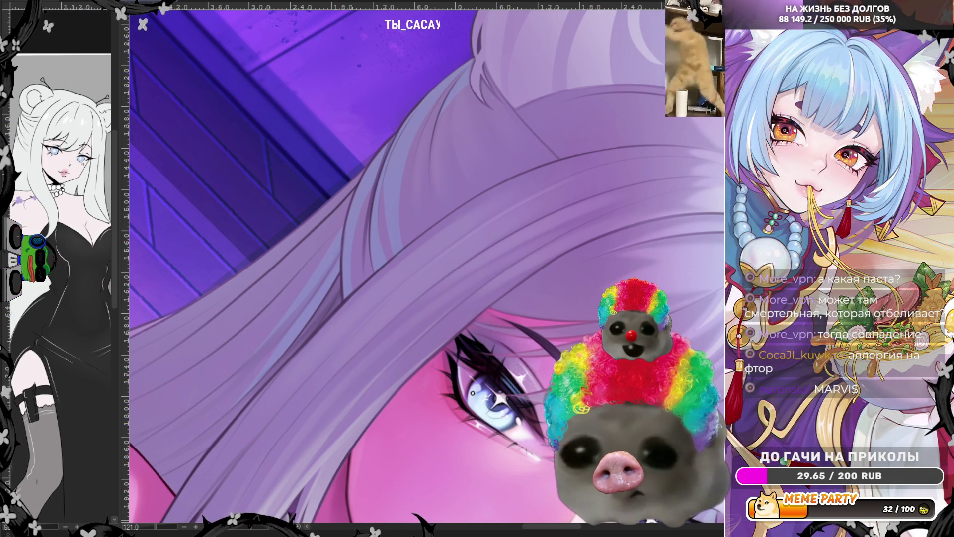
pyautogui.scroll(-5, 406, 252)
pyautogui.scroll(5, 405, 252)
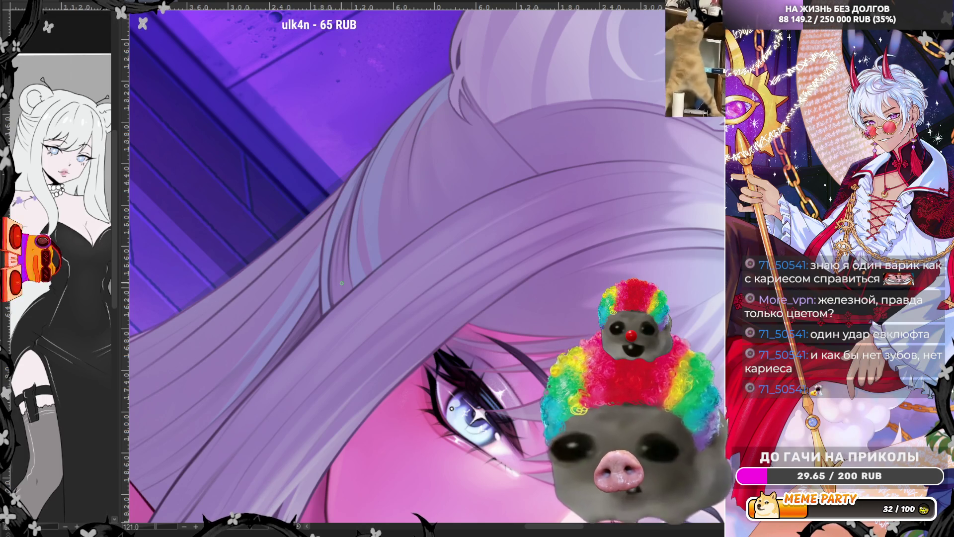
# - Sample a darker hair shade and paint a strand upward through the lavender hair above her eye
pyautogui.moveTo(383, 149); pyautogui.dragTo(412, 179)
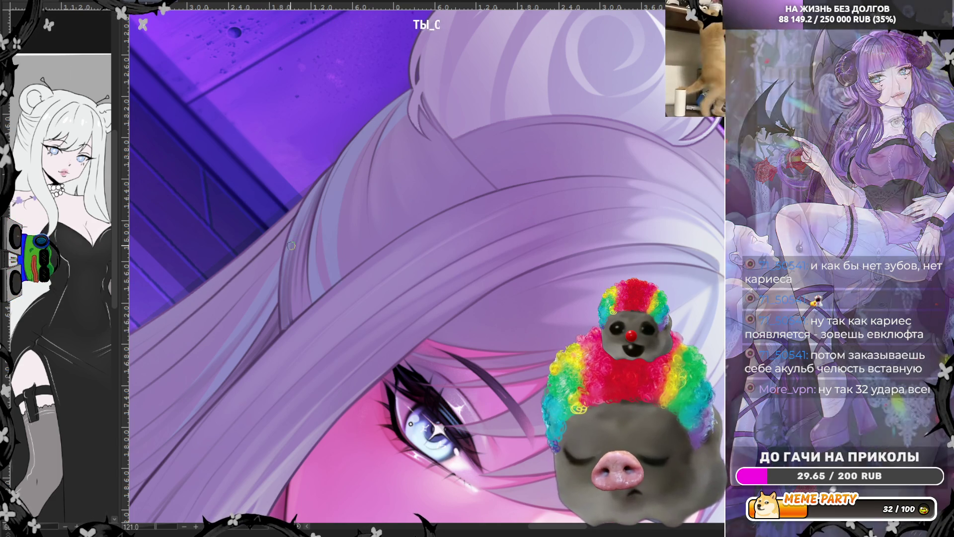
pyautogui.keyDown('ctrl'); pyautogui.click(295, 231); pyautogui.keyUp('ctrl')
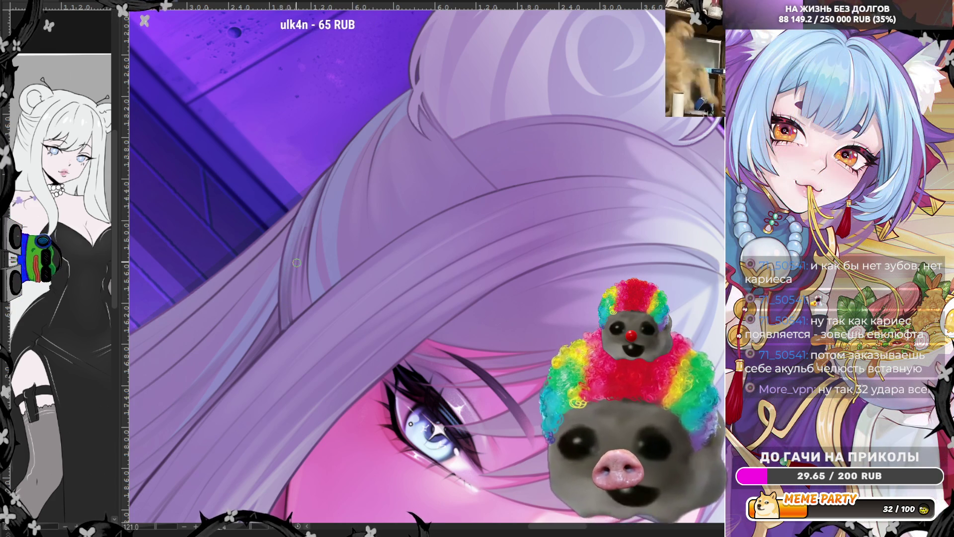
pyautogui.keyDown('ctrl'); pyautogui.click(288, 311); pyautogui.keyUp('ctrl')
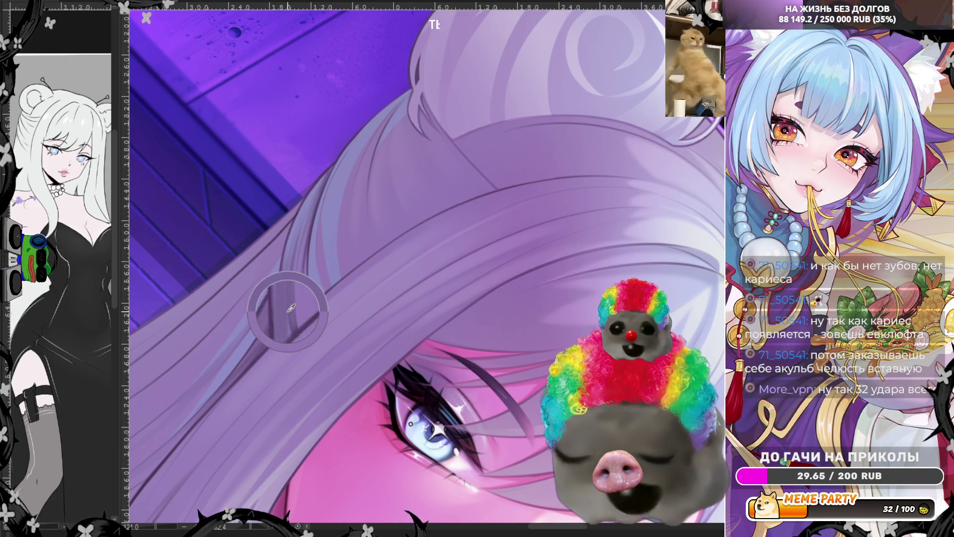
pyautogui.keyDown('ctrl'); pyautogui.click(286, 323); pyautogui.keyUp('ctrl')
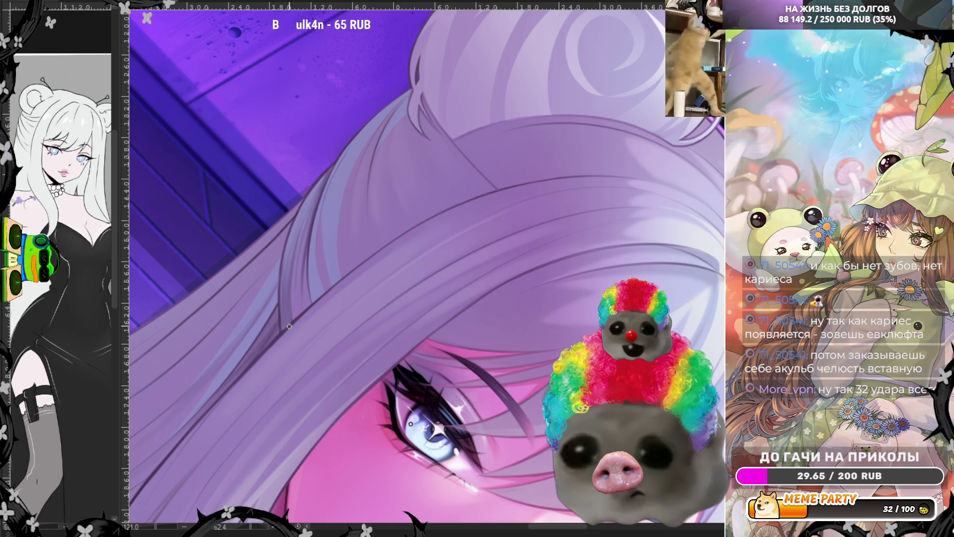
pyautogui.keyDown('ctrl'); pyautogui.click(288, 325); pyautogui.keyUp('ctrl')
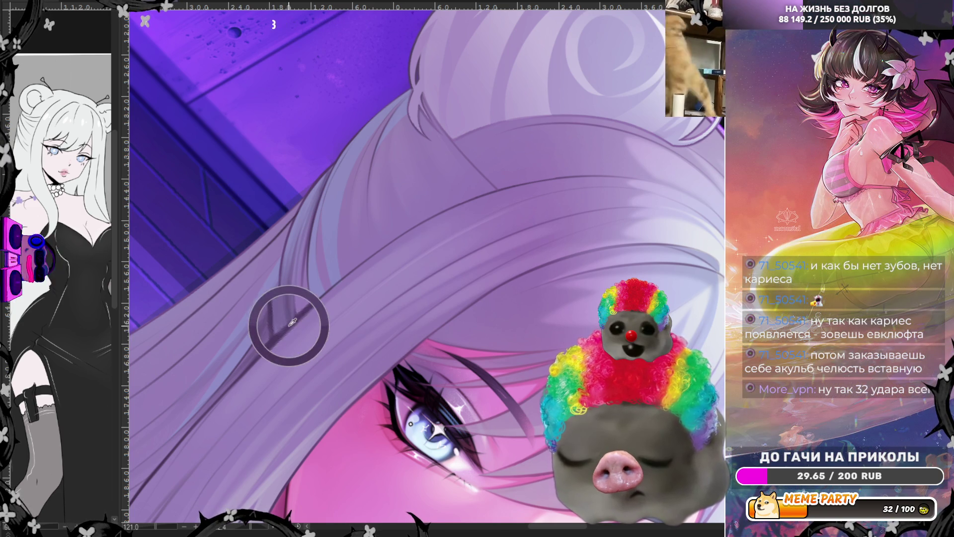
pyautogui.keyDown('ctrl'); pyautogui.click(290, 324); pyautogui.keyUp('ctrl')
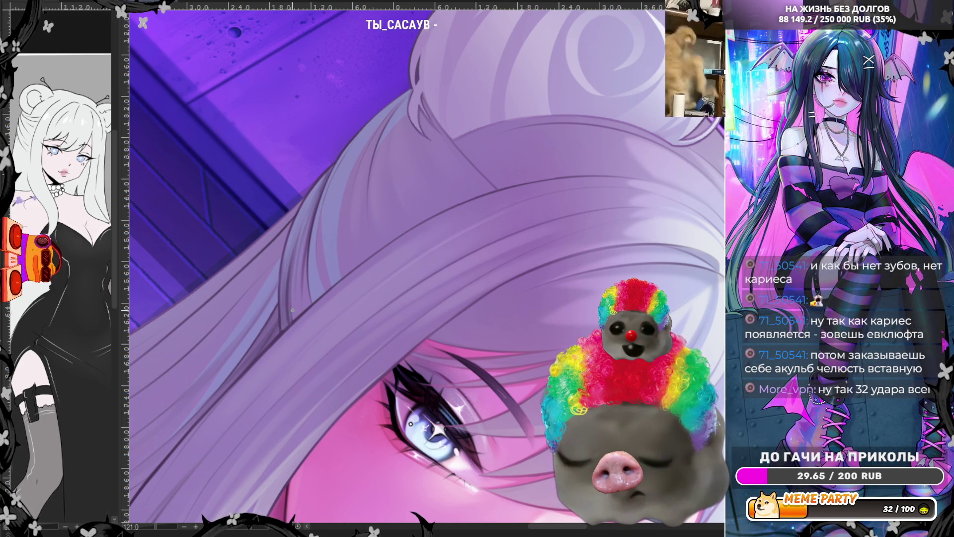
pyautogui.moveTo(294, 322); pyautogui.dragTo(323, 192)
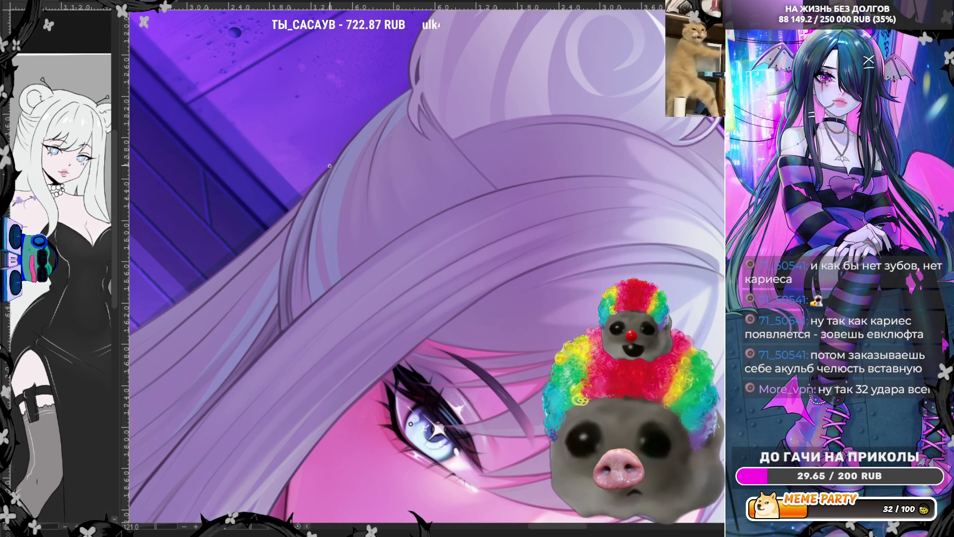
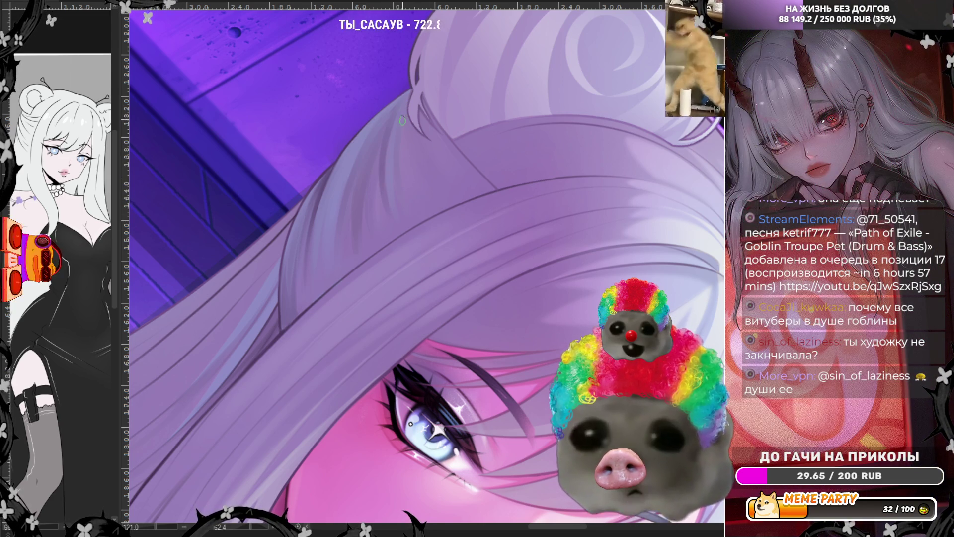
# - Rotate the canvas view about 35° counterclockwise so the hair bun sits at the upper left
pyautogui.press('4')
pyautogui.press('4')
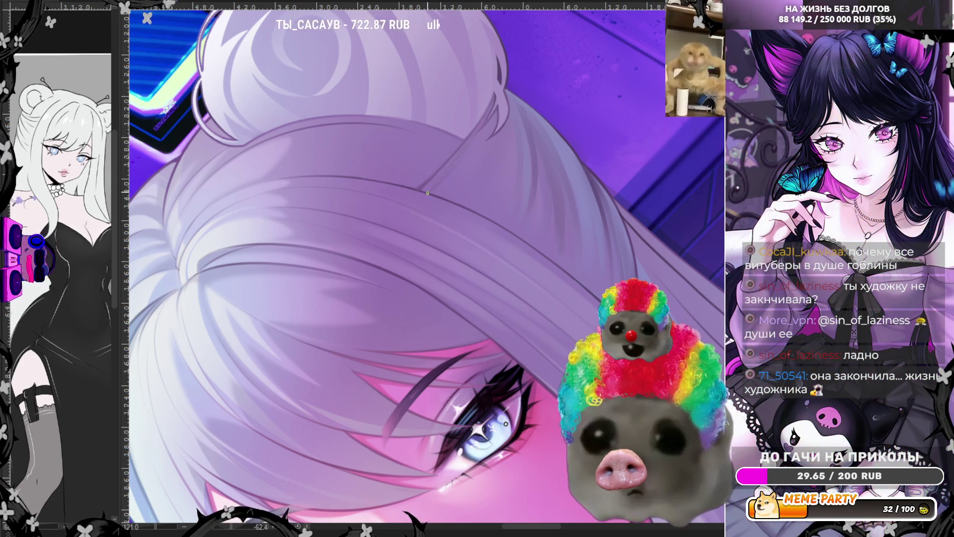
# - Eyedrop the lavender hair colour from the strands right beside the bun
pyautogui.keyDown('ctrl'); pyautogui.click(435, 192); pyautogui.keyUp('ctrl')
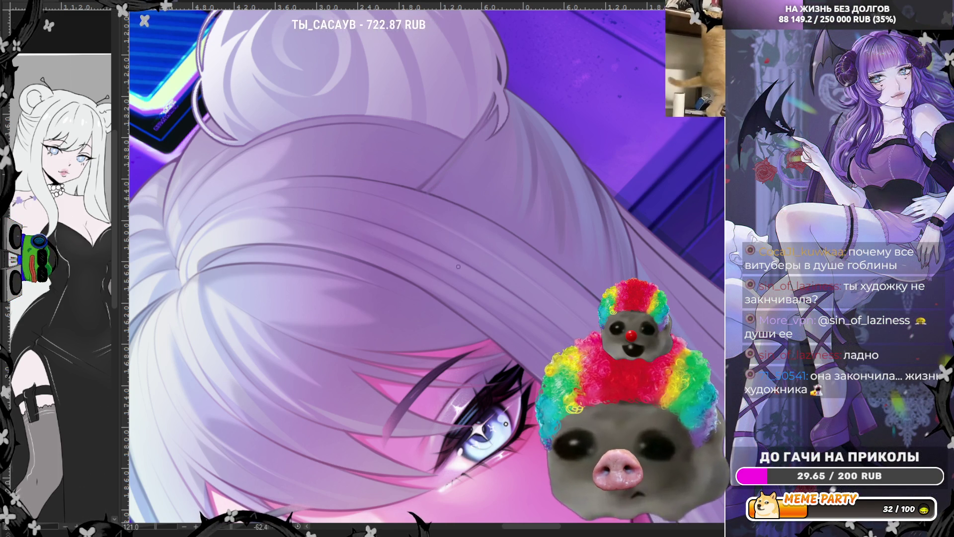
pyautogui.keyDown('alt'); pyautogui.click(440, 193); pyautogui.keyUp('alt')
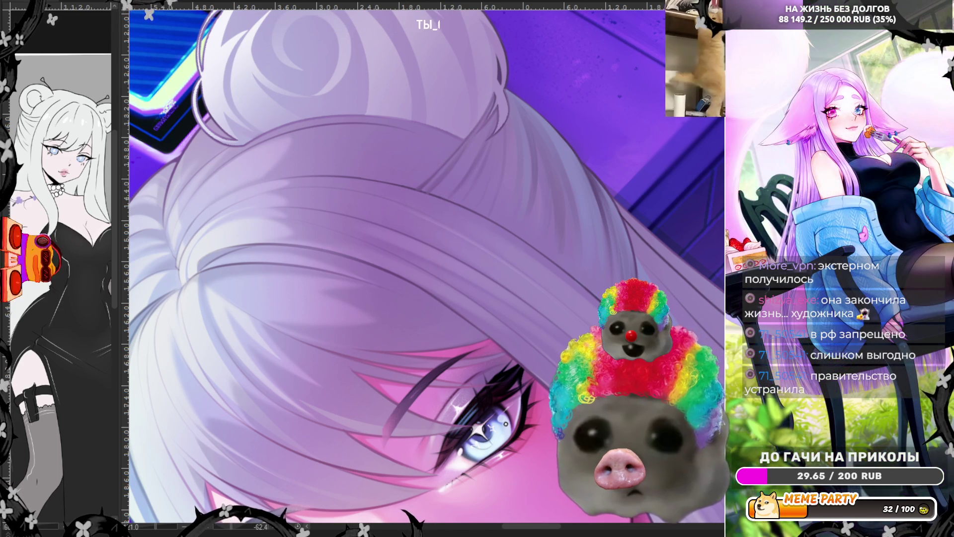
# - Flip the canvas display horizontally to review the hair and face mirrored
pyautogui.press('m')
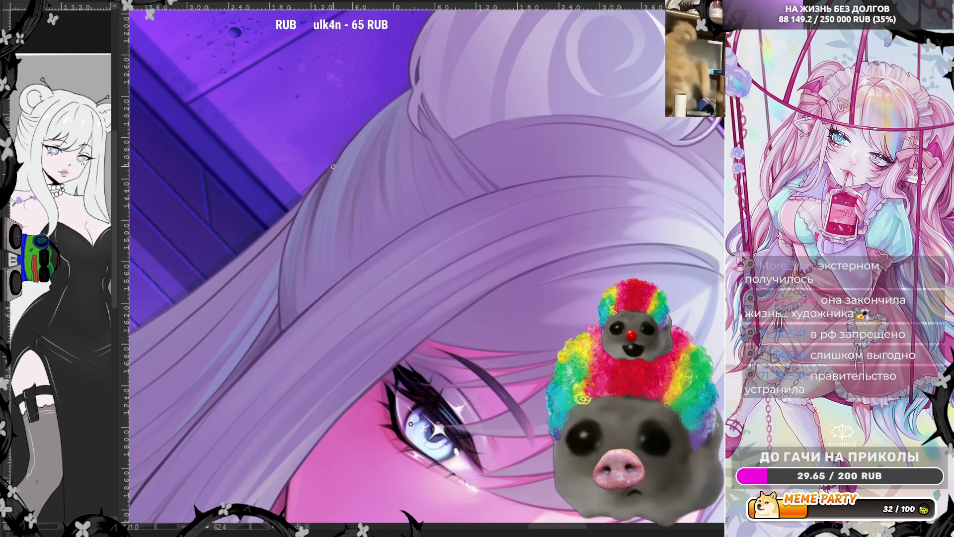
# - Paint a thin darker strand line along the edge of the long hair crossing the face
pyautogui.moveTo(317, 193); pyautogui.dragTo(295, 258)
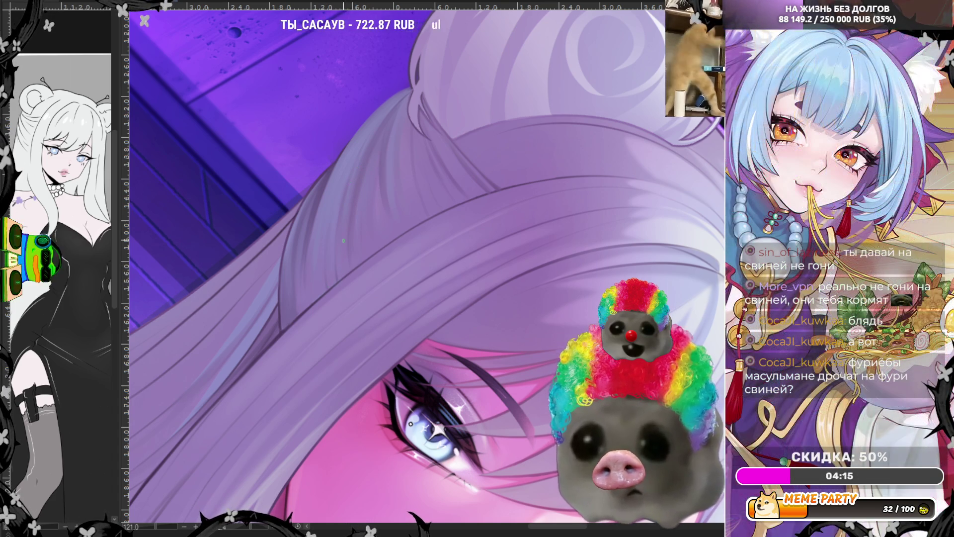
# - Zoom out and tilt the view nearly upright to show the full face, both buns and necklace
pyautogui.scroll(-5, 340, 176)
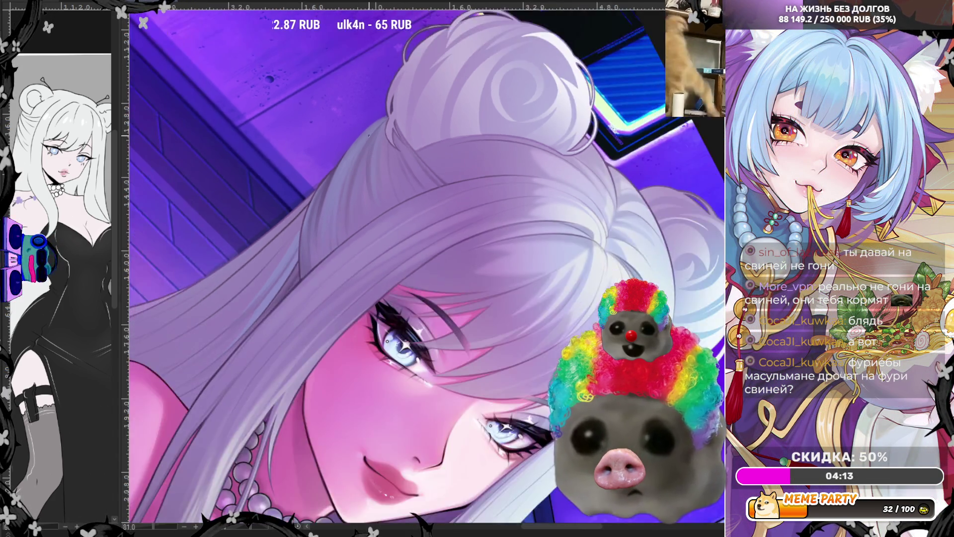
pyautogui.scroll(2, 439, 111)
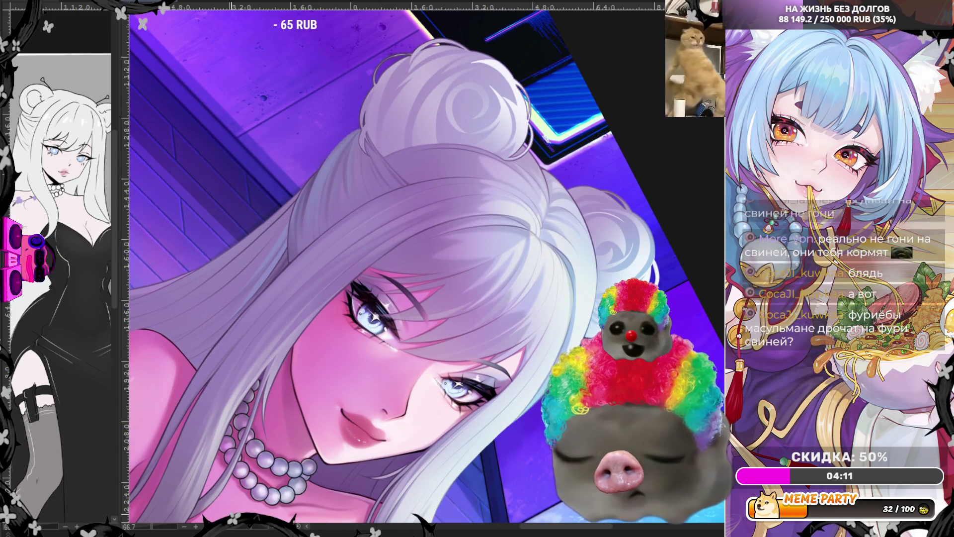
pyautogui.moveTo(160, 528); pyautogui.dragTo(153, 528)
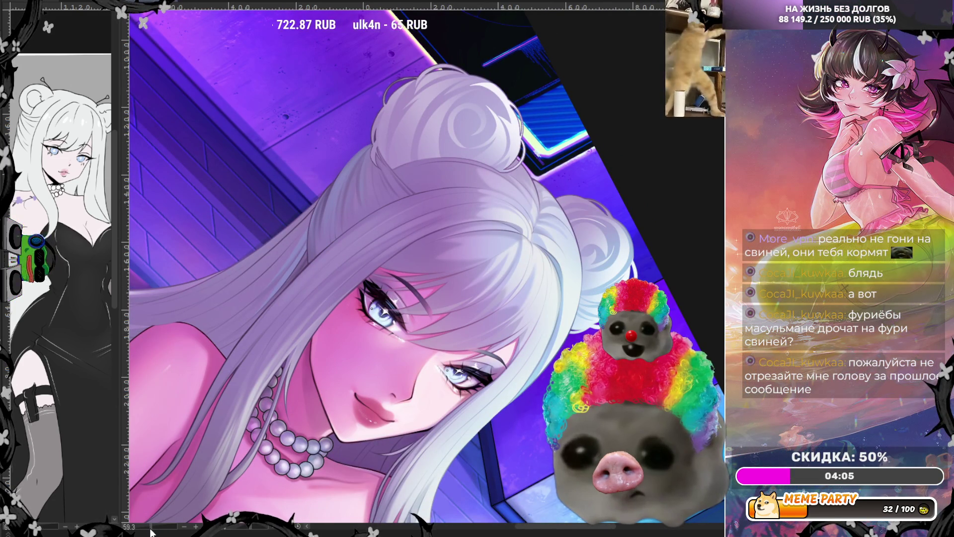
pyautogui.moveTo(226, 531); pyautogui.dragTo(246, 529)
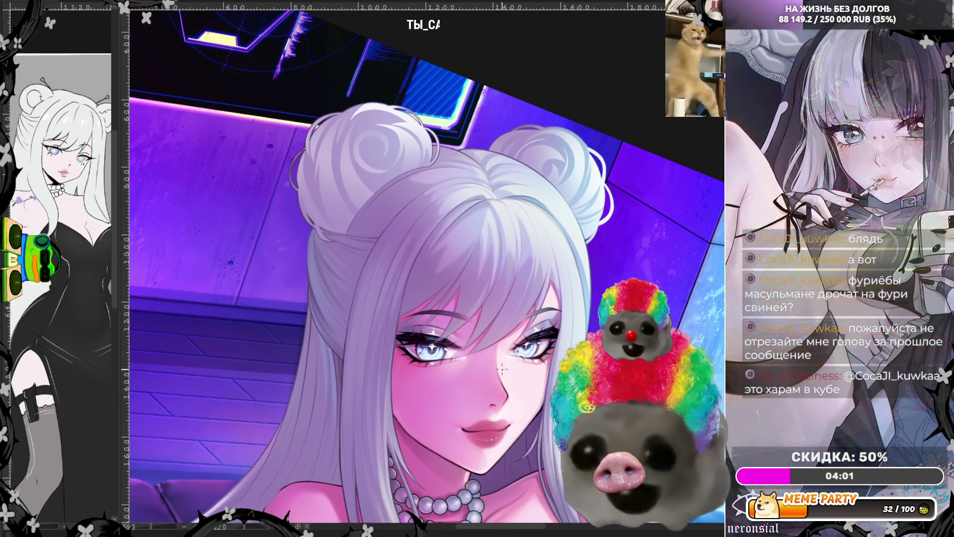
# - Zoom in from about 59% to 123% on the hair strands beside the bun
pyautogui.scroll(2, 329, 263)
pyautogui.scroll(4, 329, 263)
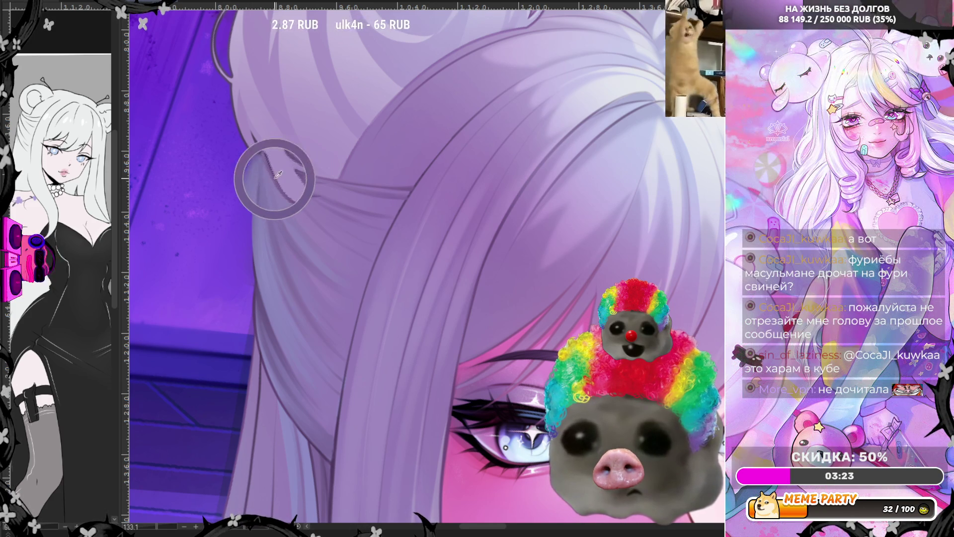
# - Paint finer, more defined hair strands beside the bun and over the forehead
pyautogui.moveTo(271, 171); pyautogui.dragTo(271, 169)
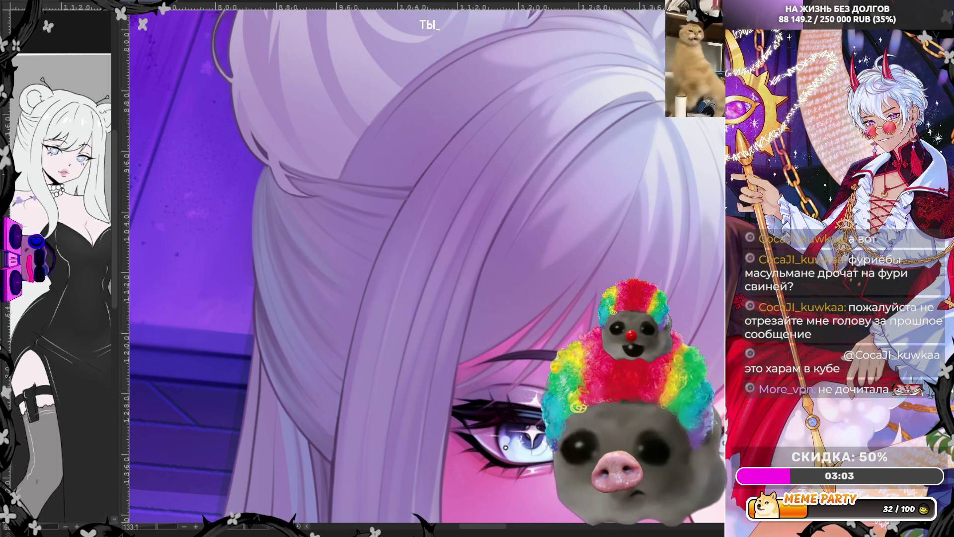
# - Mirror the canvas view horizontally to check the refined strands
pyautogui.press('h')
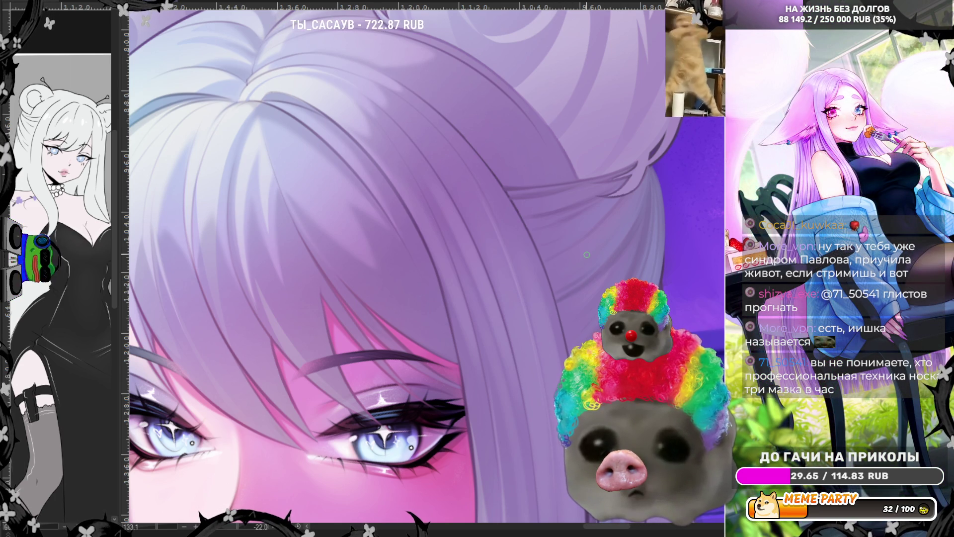
# - Zoom out to check the whole character, zoom back onto the bun, and unmirror the canvas
pyautogui.scroll(-4, 587, 255)
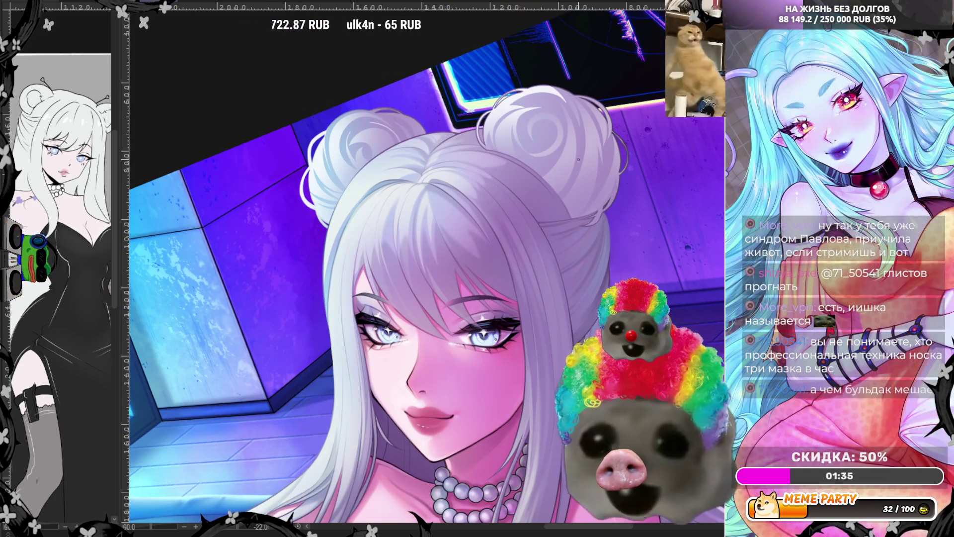
pyautogui.scroll(3, 578, 160)
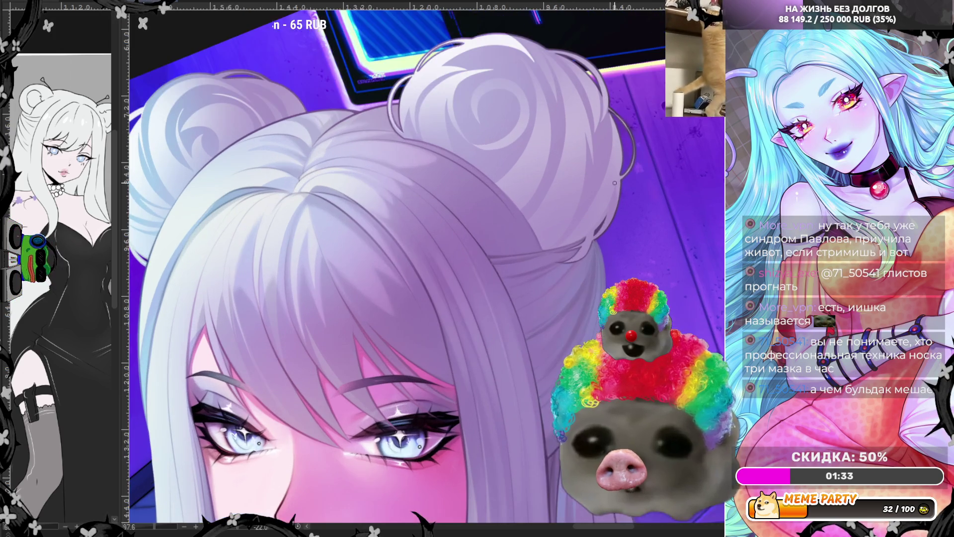
pyautogui.scroll(2, 615, 183)
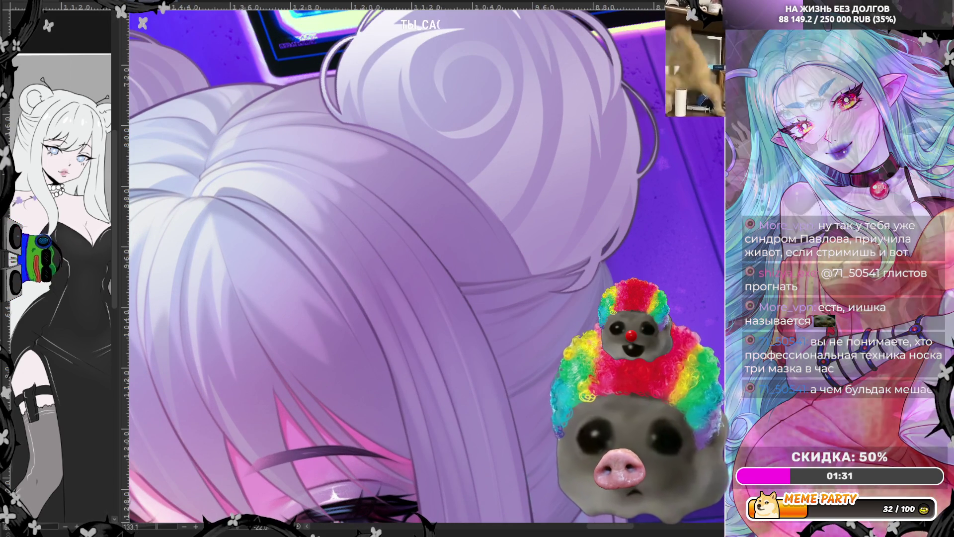
pyautogui.press('m')
pyautogui.scroll(-1, 481, 132)
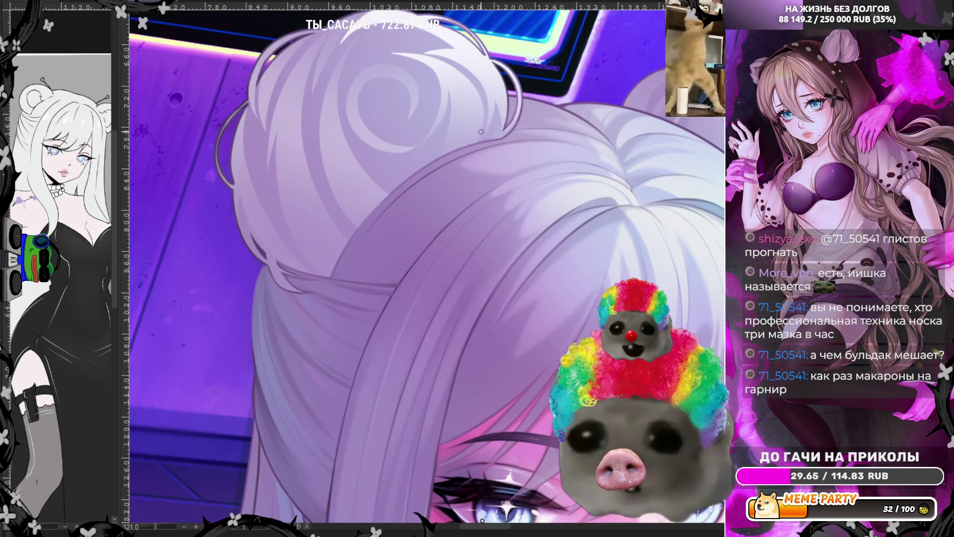